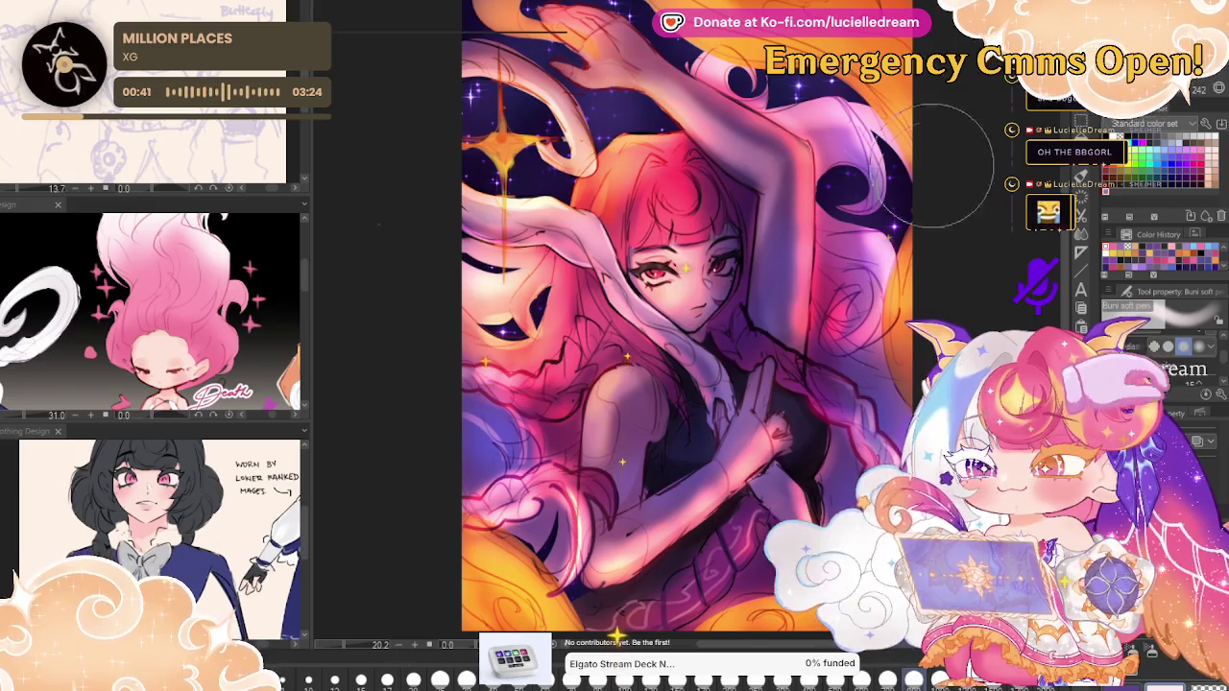
Mirror the view to check proportions, restore it, and zoom out to show the whole illustration.
{"action": "key", "text": "h"}
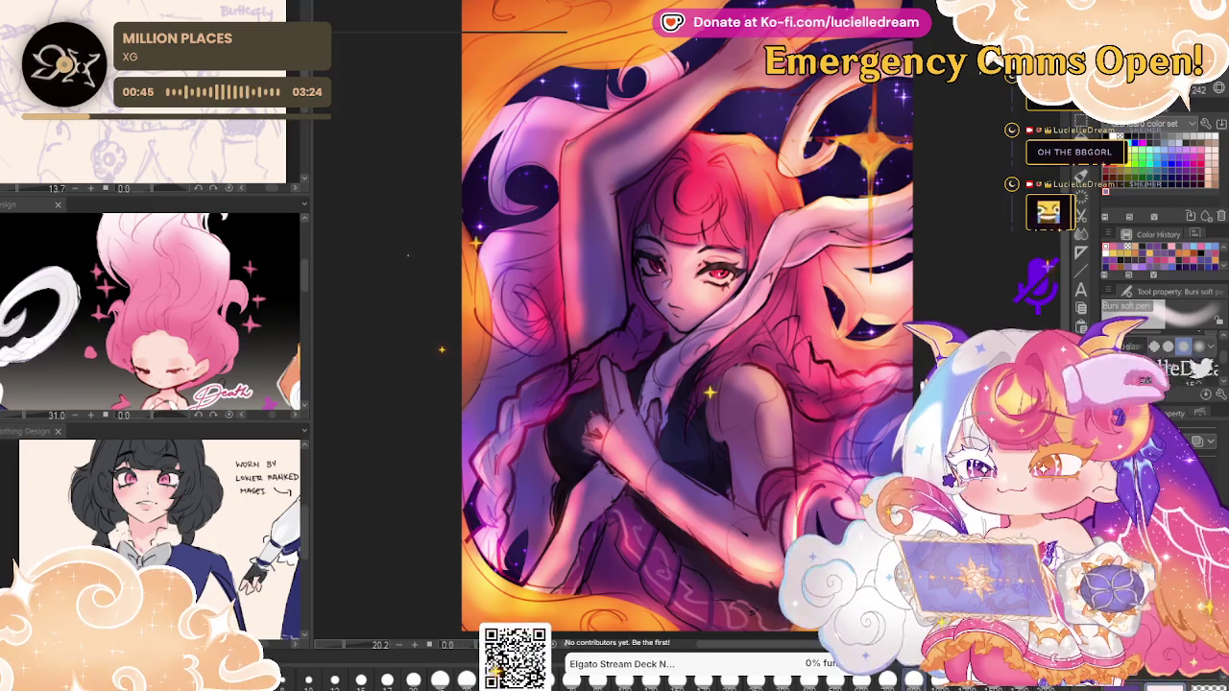
{"action": "key", "text": "h"}
{"action": "key", "text": "h"}
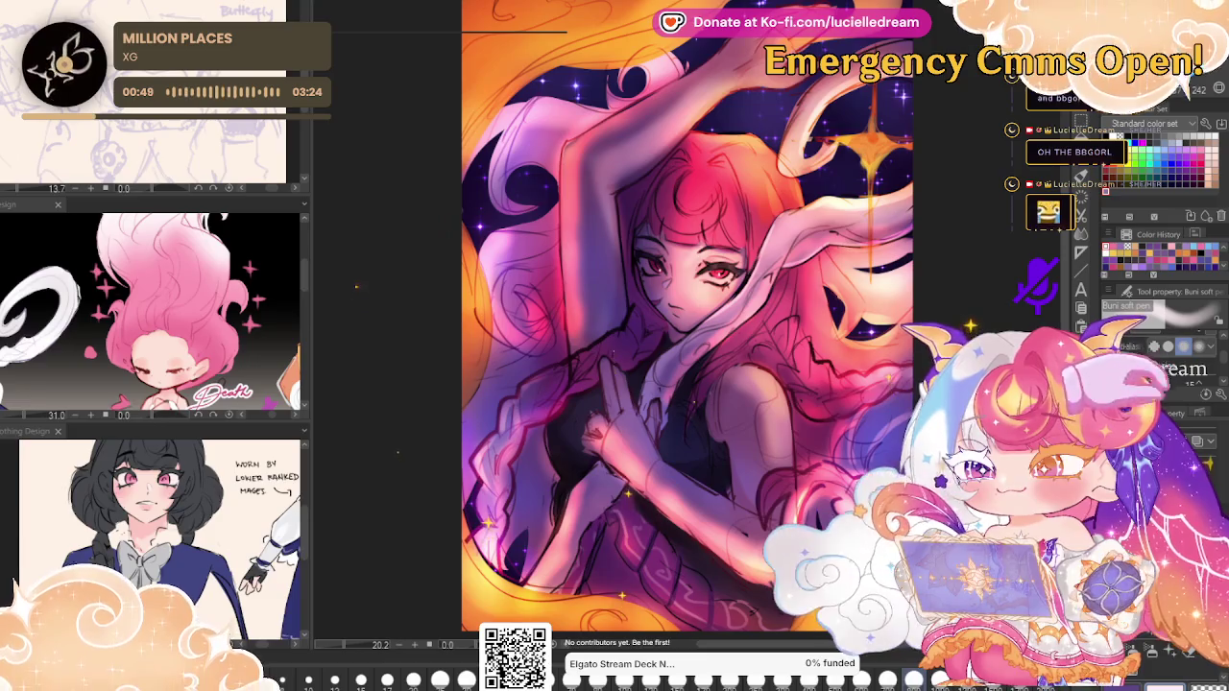
{"action": "key", "text": "ctrl+minus"}
{"action": "key", "text": "ctrl+minus"}
{"action": "key", "text": "ctrl+minus"}
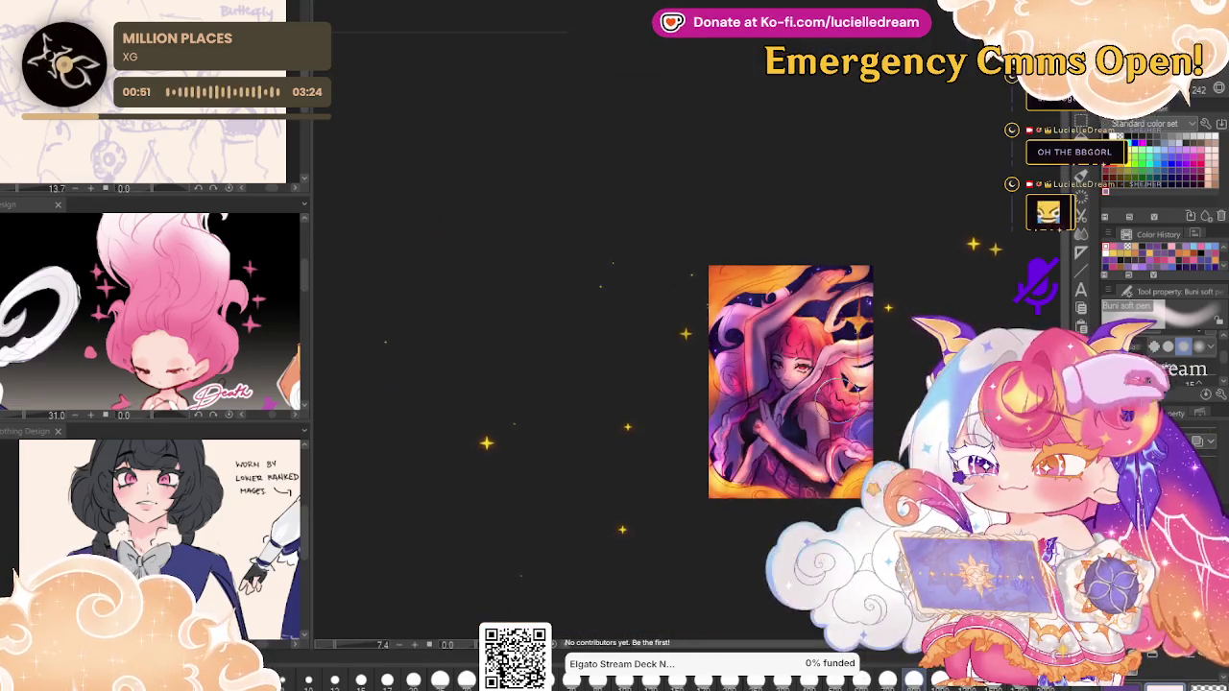
{"action": "scroll", "coordinate": [848, 396], "scroll_direction": "up", "scroll_amount": 1}
Zoom back in on the pink-haired girl's face and hair.
{"action": "scroll", "coordinate": [848, 395], "scroll_direction": "up", "scroll_amount": 2}
{"action": "scroll", "coordinate": [855, 392], "scroll_direction": "up", "scroll_amount": 3}
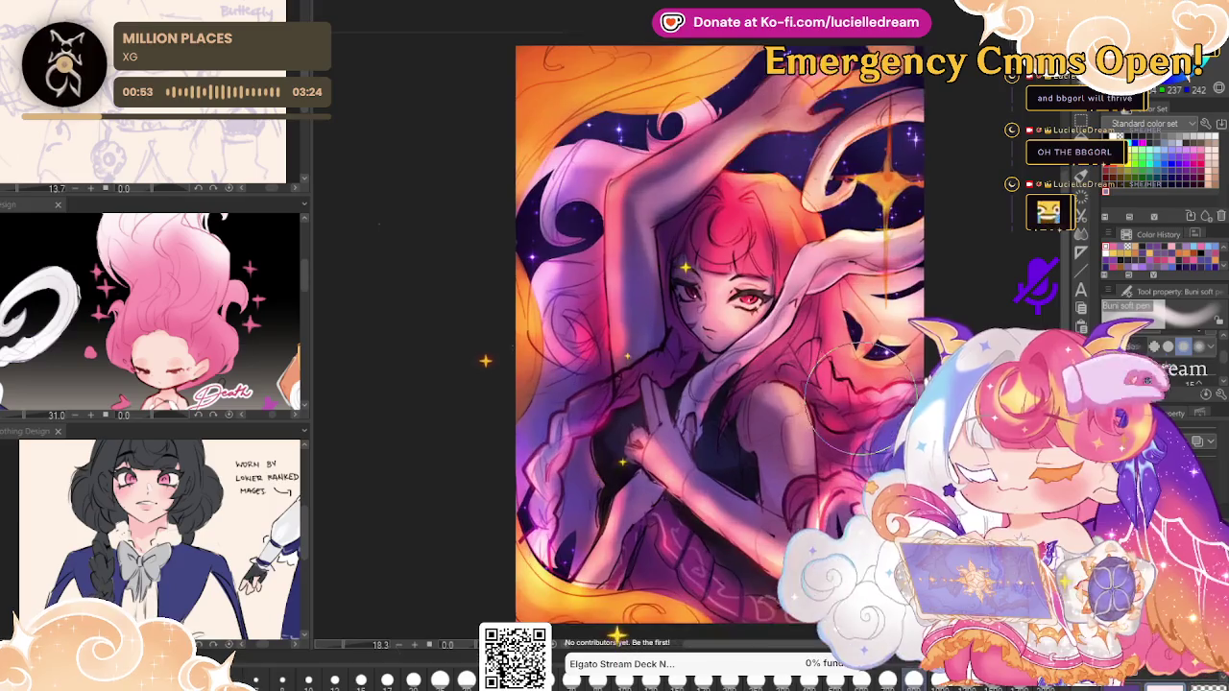
{"action": "scroll", "coordinate": [855, 390], "scroll_direction": "up", "scroll_amount": 1}
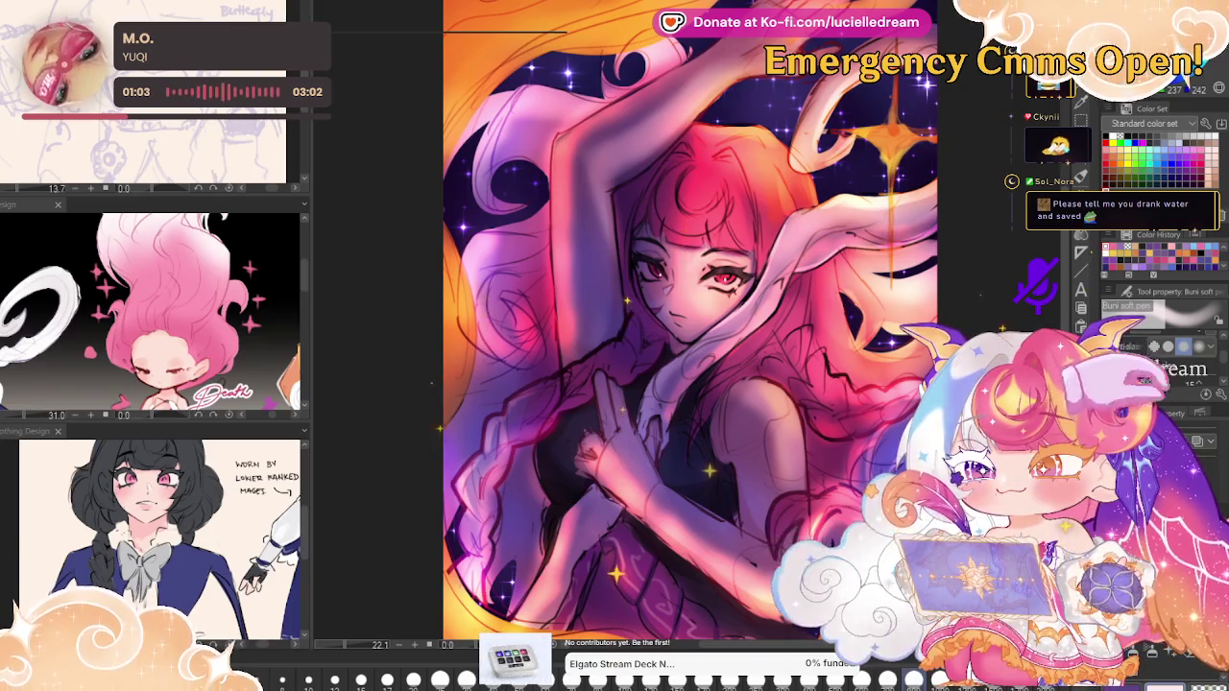
Select the Sketch-colorline brush and zoom around the artwork to review it.
{"action": "key", "text": "p"}
{"action": "scroll", "coordinate": [642, 484], "scroll_direction": "up", "scroll_amount": 2}
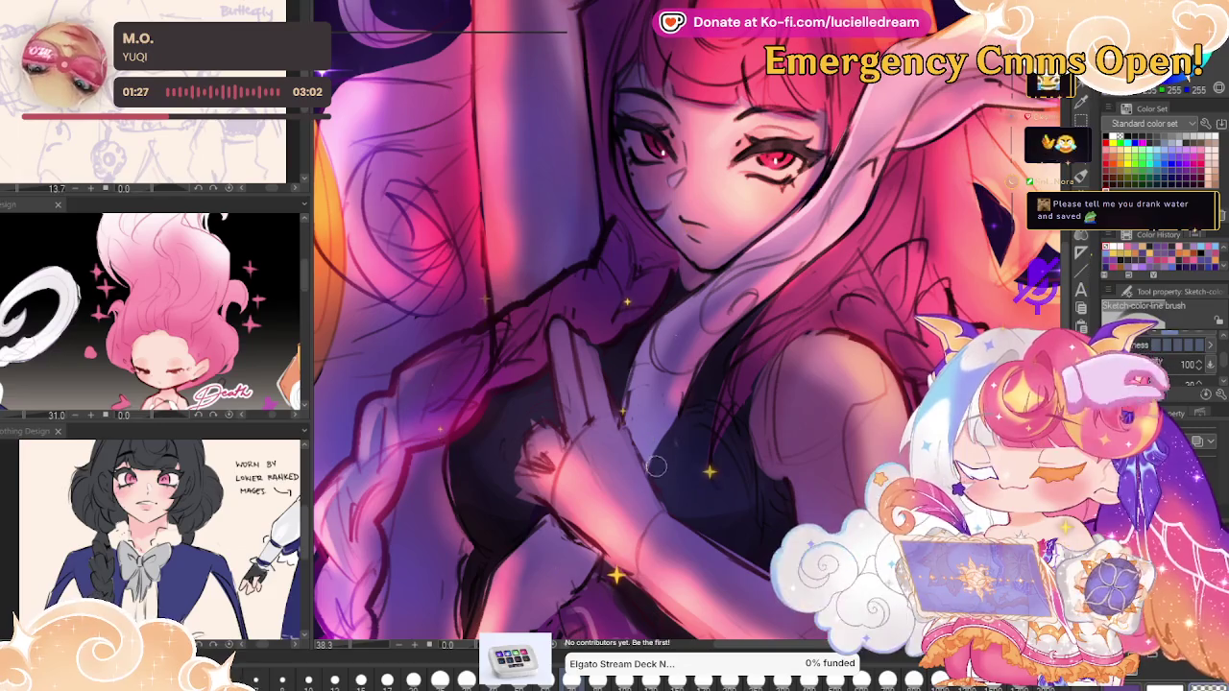
{"action": "scroll", "coordinate": [720, 413], "scroll_direction": "down", "scroll_amount": 2}
{"action": "scroll", "coordinate": [720, 413], "scroll_direction": "down", "scroll_amount": 1}
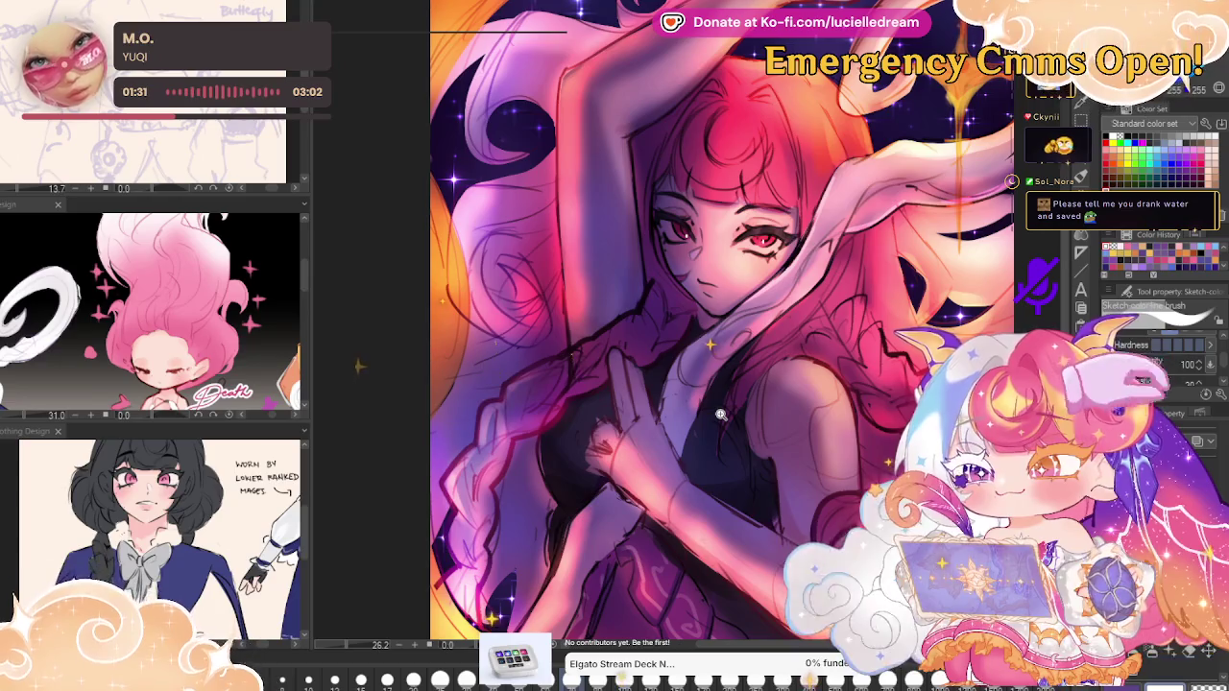
{"action": "scroll", "coordinate": [720, 415], "scroll_direction": "down", "scroll_amount": 4}
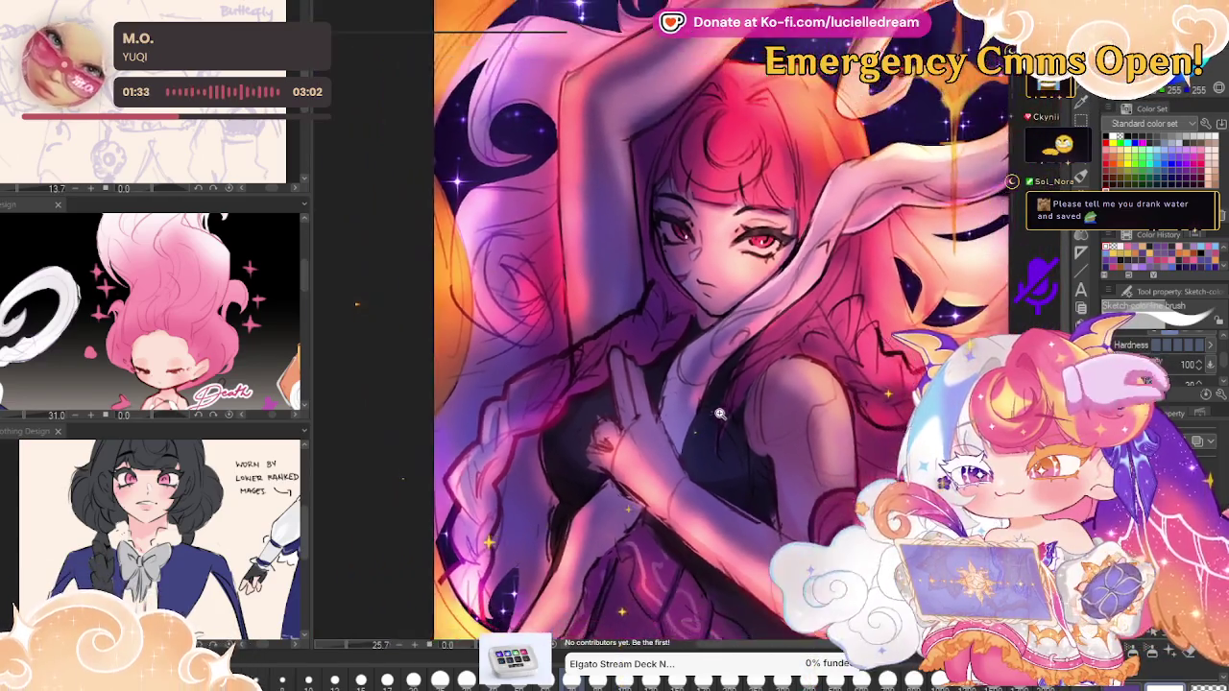
{"action": "scroll", "coordinate": [706, 424], "scroll_direction": "up", "scroll_amount": 1}
{"action": "scroll", "coordinate": [705, 423], "scroll_direction": "up", "scroll_amount": 1}
Save the coloured illustration and switch to the blank cream document.
{"action": "scroll", "coordinate": [864, 317], "scroll_direction": "up", "scroll_amount": 1}
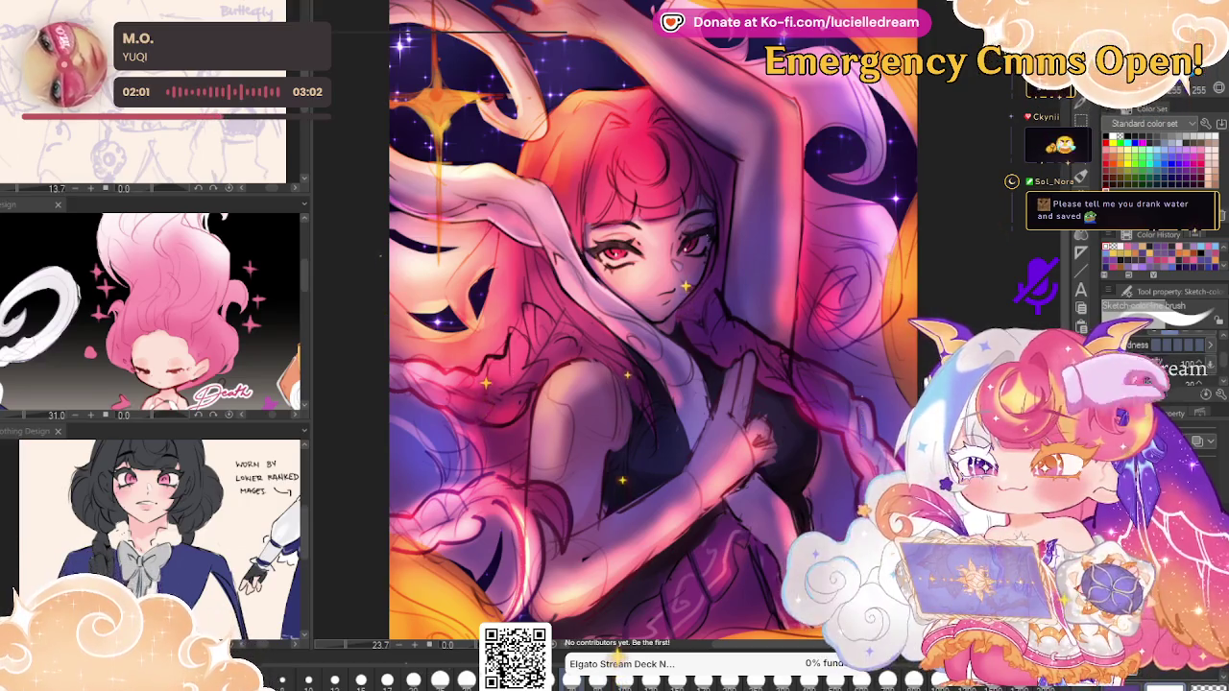
{"action": "key", "text": "ctrl+s"}
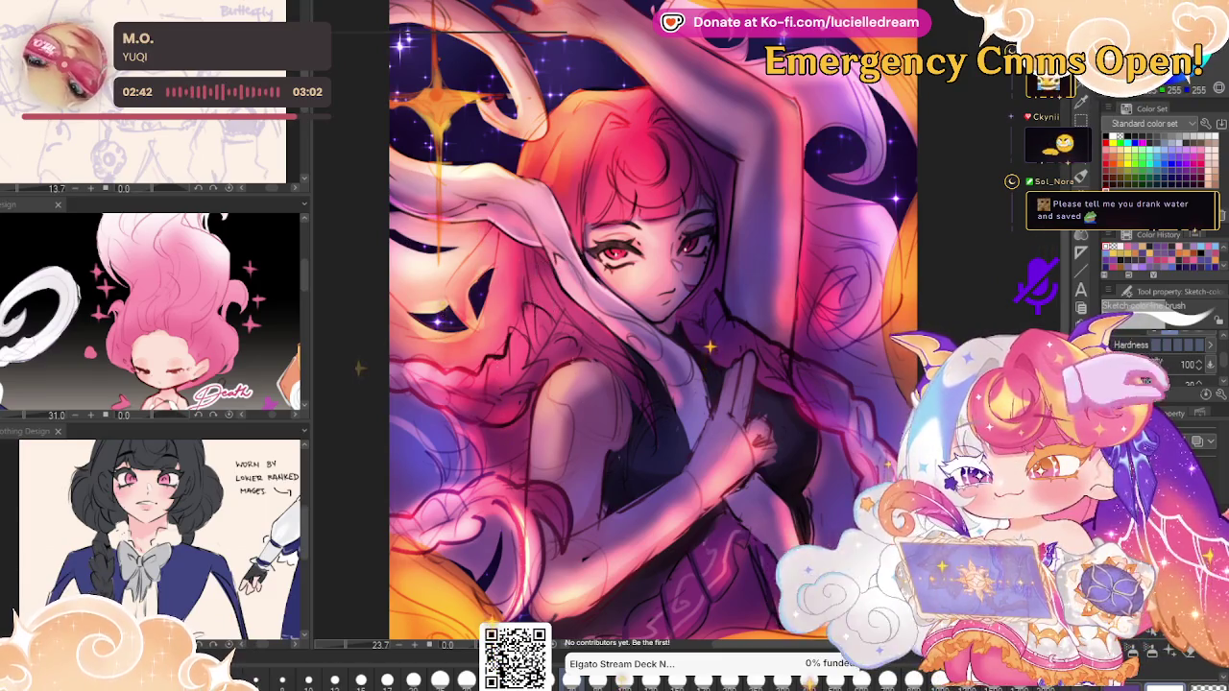
{"action": "key", "text": "ctrl+Tab"}
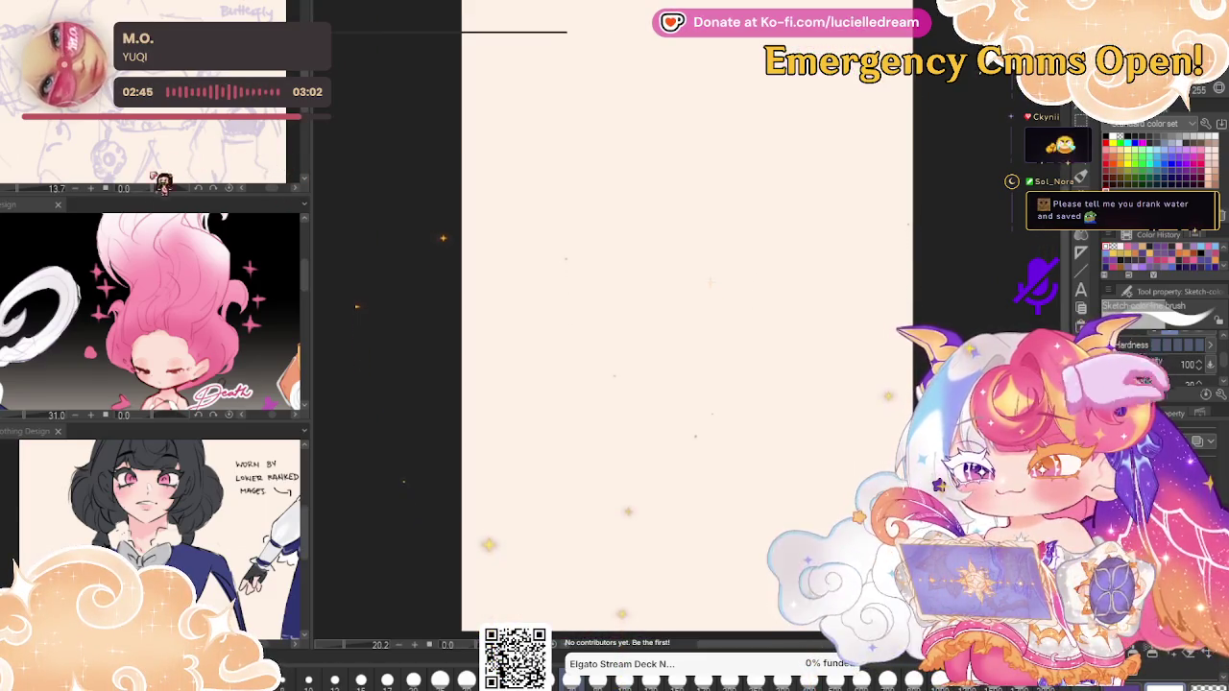
Close the pink-haired reference and zoom the sub view in on the lavender figure sketch.
{"action": "left_click", "coordinate": [129, 212]}
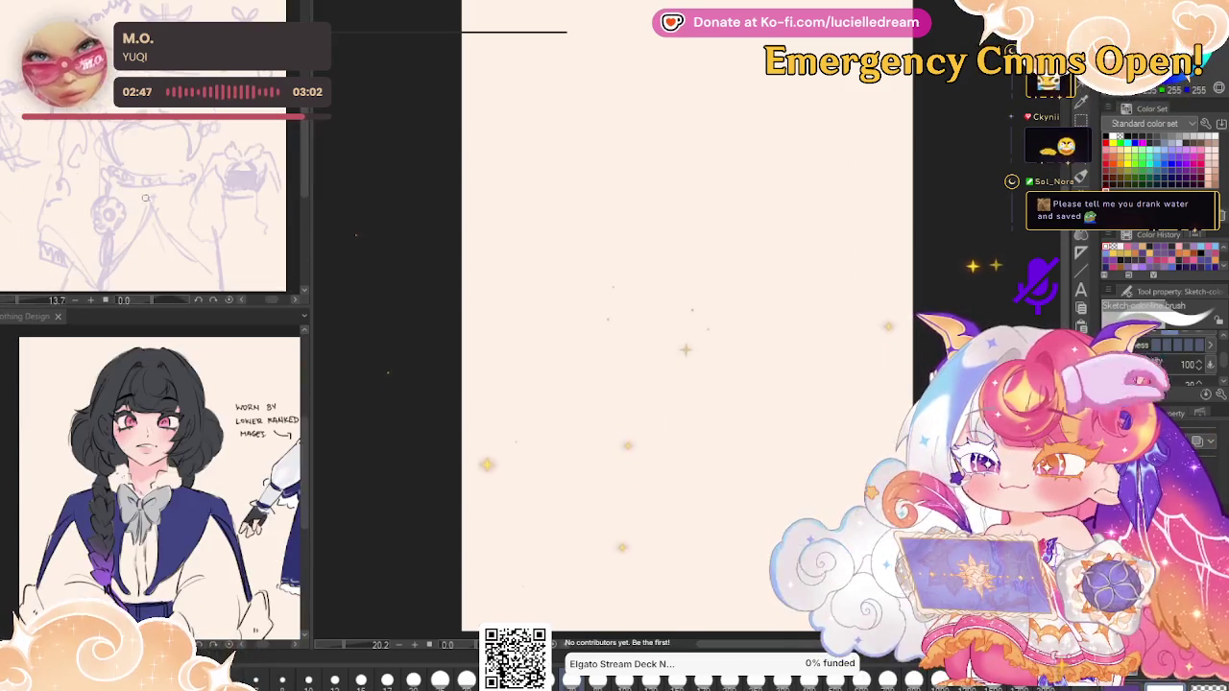
{"action": "left_click_drag", "start_coordinate": [212, 133], "coordinate": [229, 121]}
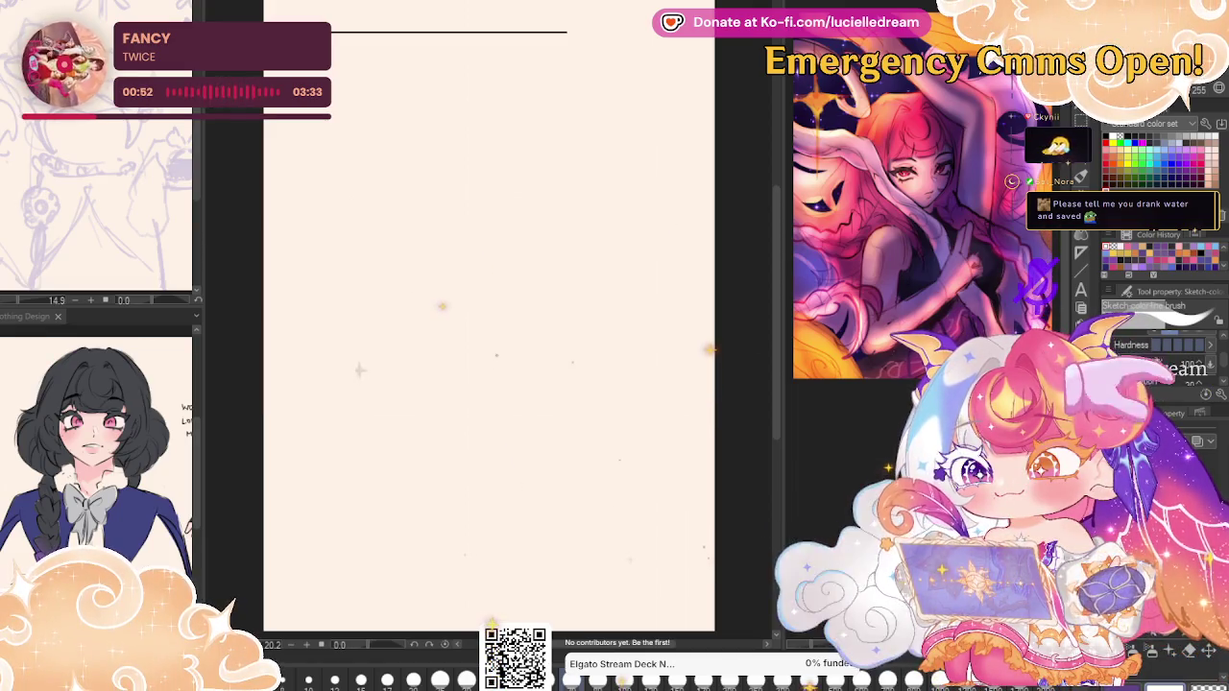
Show the sketch faintly, pick the YUNA Croquis Pencil, and ink the jaw-and-chin line.
{"action": "key", "text": "ctrl+z"}
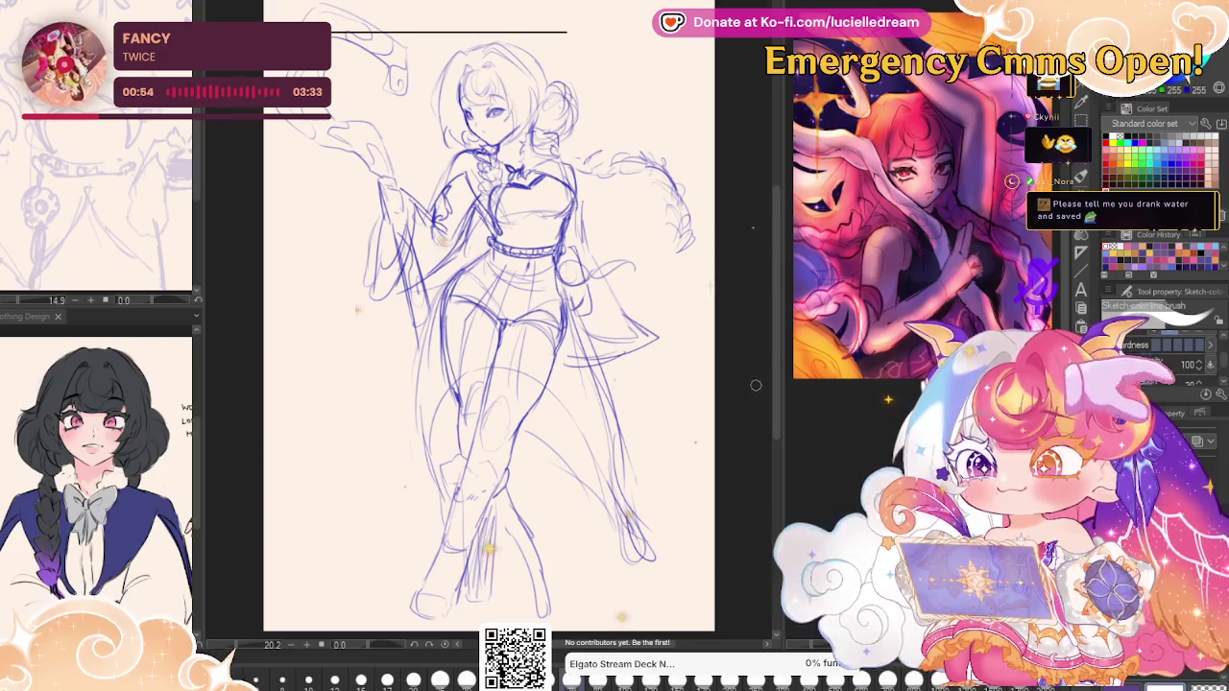
{"action": "key", "text": "ctrl+y"}
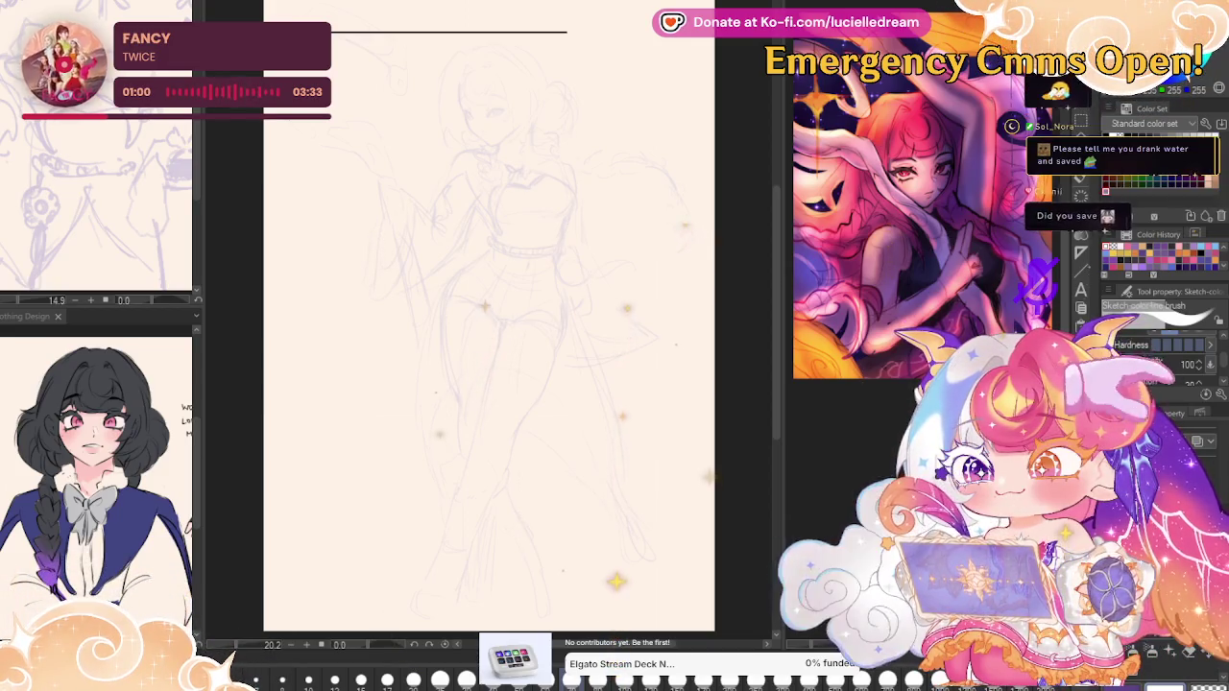
{"action": "key", "text": "p"}
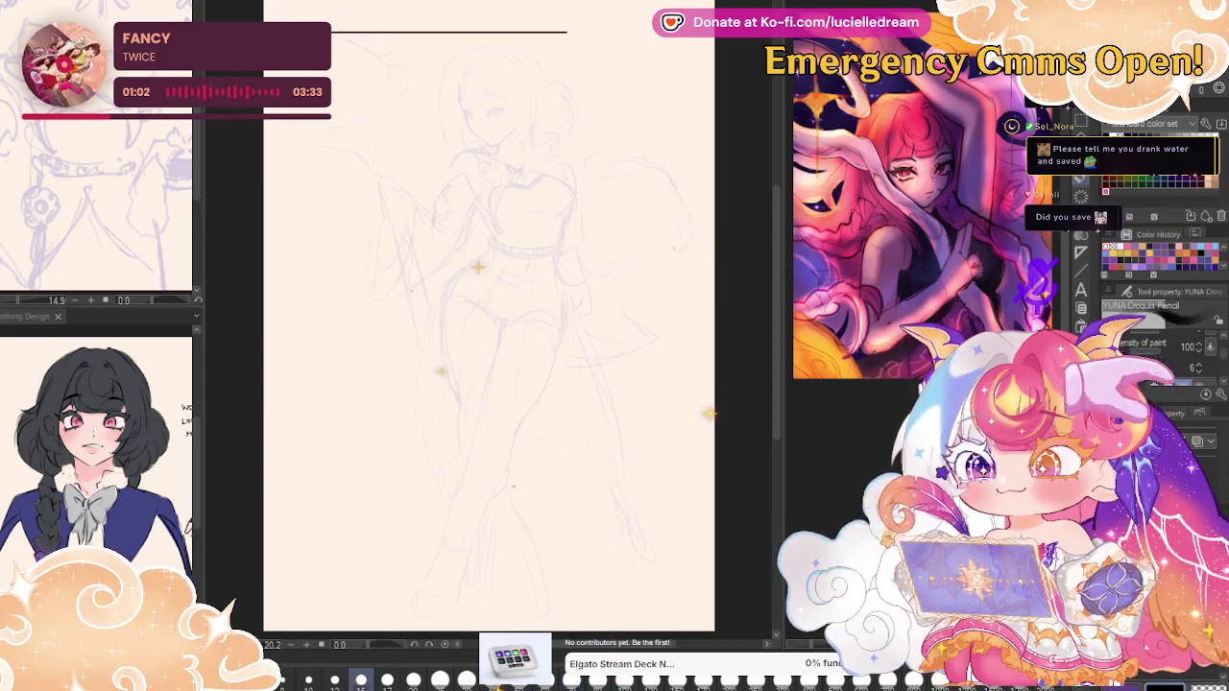
{"action": "left_click", "coordinate": [484, 99]}
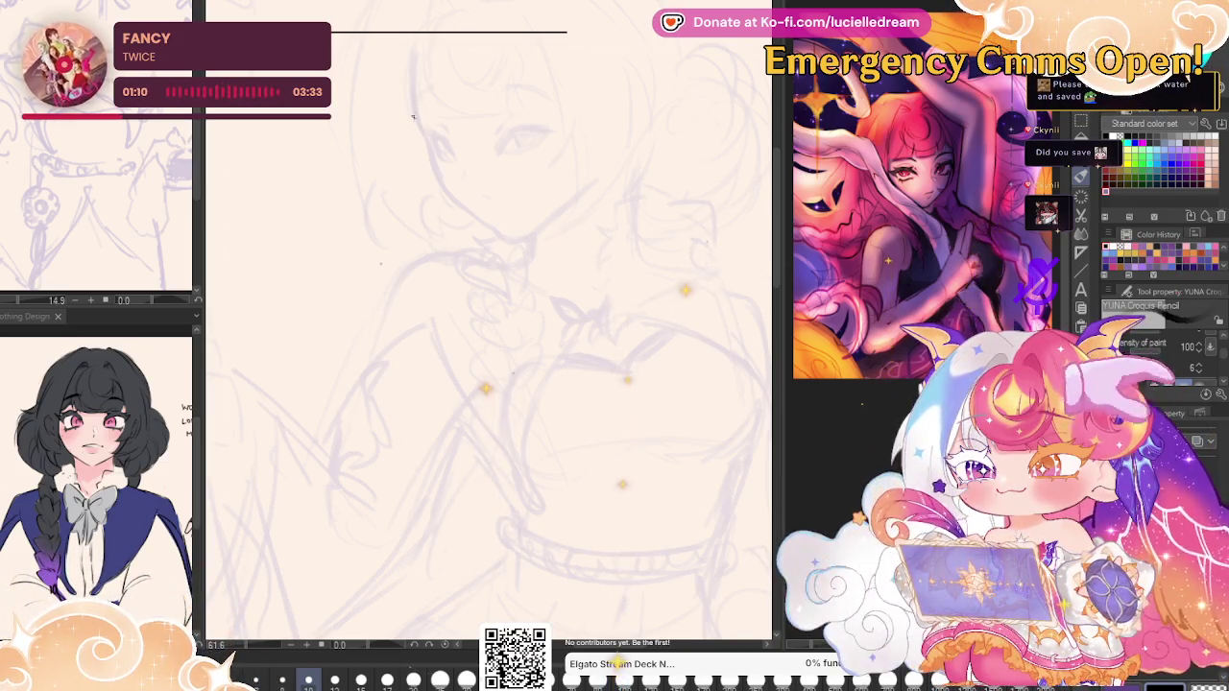
{"action": "left_click_drag", "start_coordinate": [414, 100], "coordinate": [434, 165]}
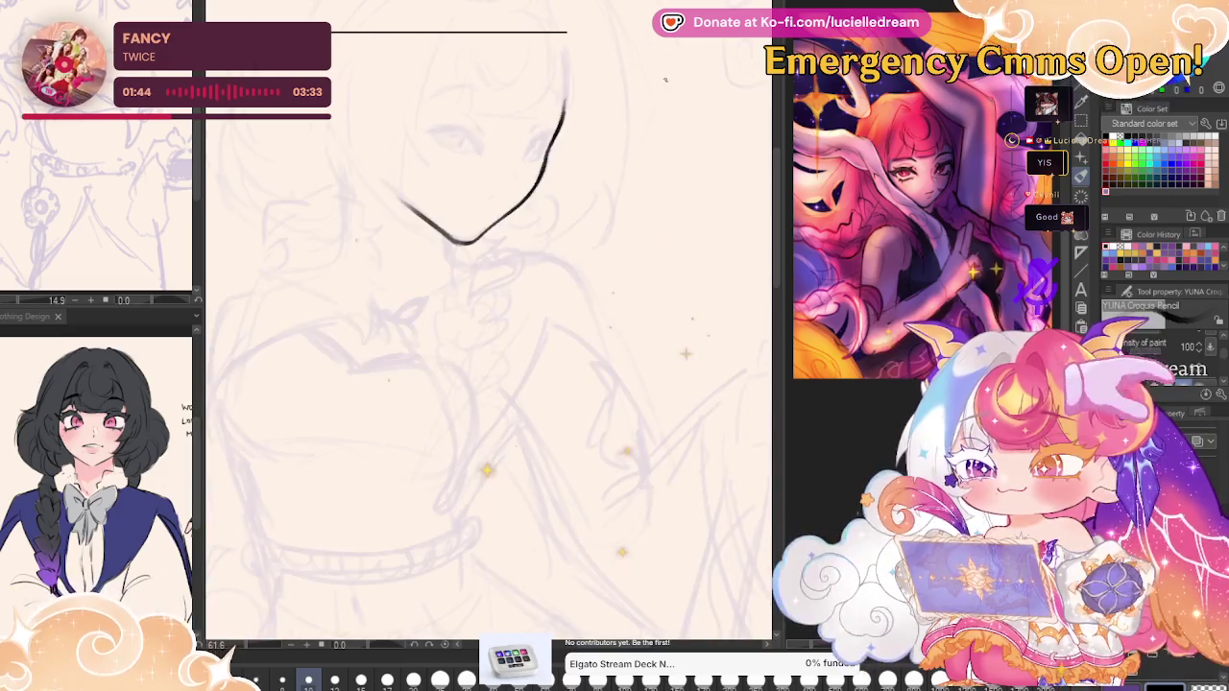
Add another curved jaw stroke and mirror the view to check proportions.
{"action": "left_click_drag", "start_coordinate": [653, 201], "coordinate": [735, 245]}
{"action": "scroll", "coordinate": [672, 211], "scroll_direction": "up", "scroll_amount": 3}
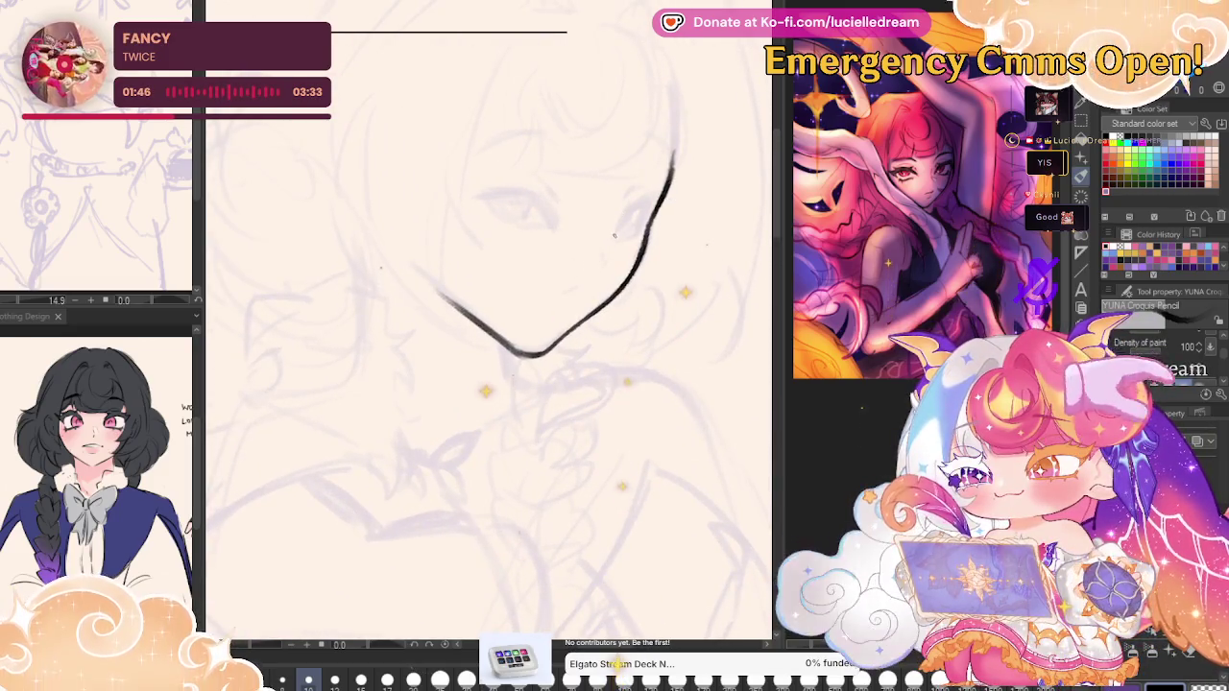
{"action": "left_click_drag", "start_coordinate": [614, 234], "coordinate": [657, 210]}
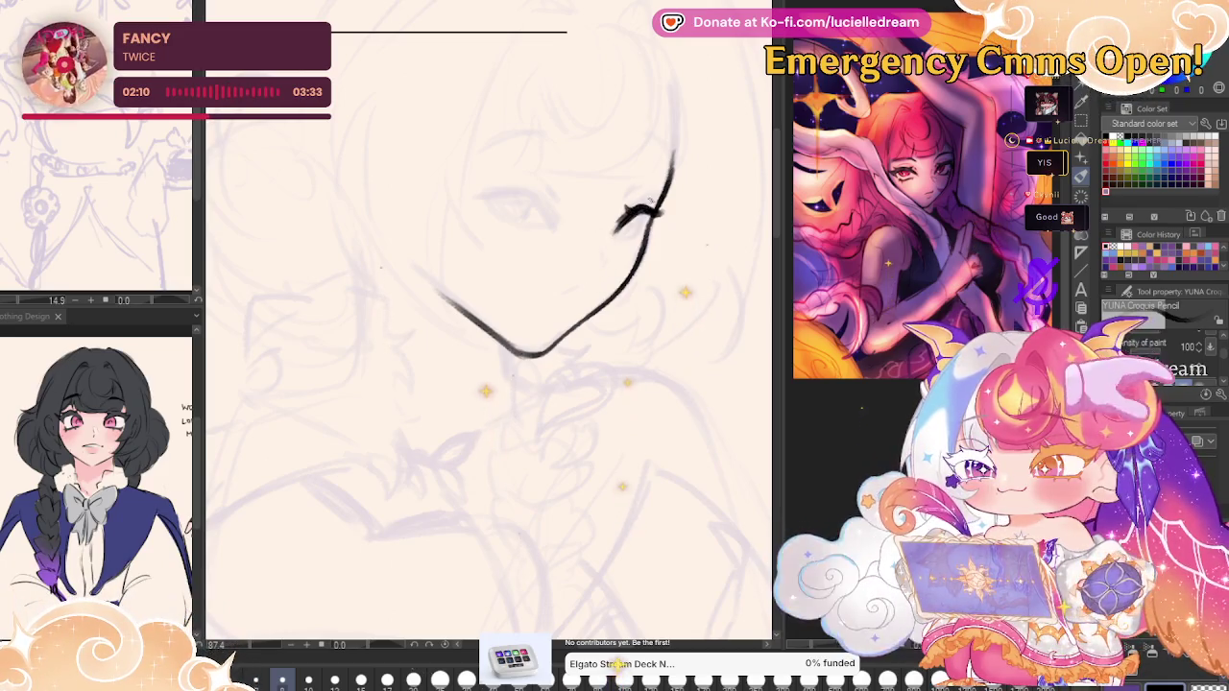
{"action": "key", "text": "j"}
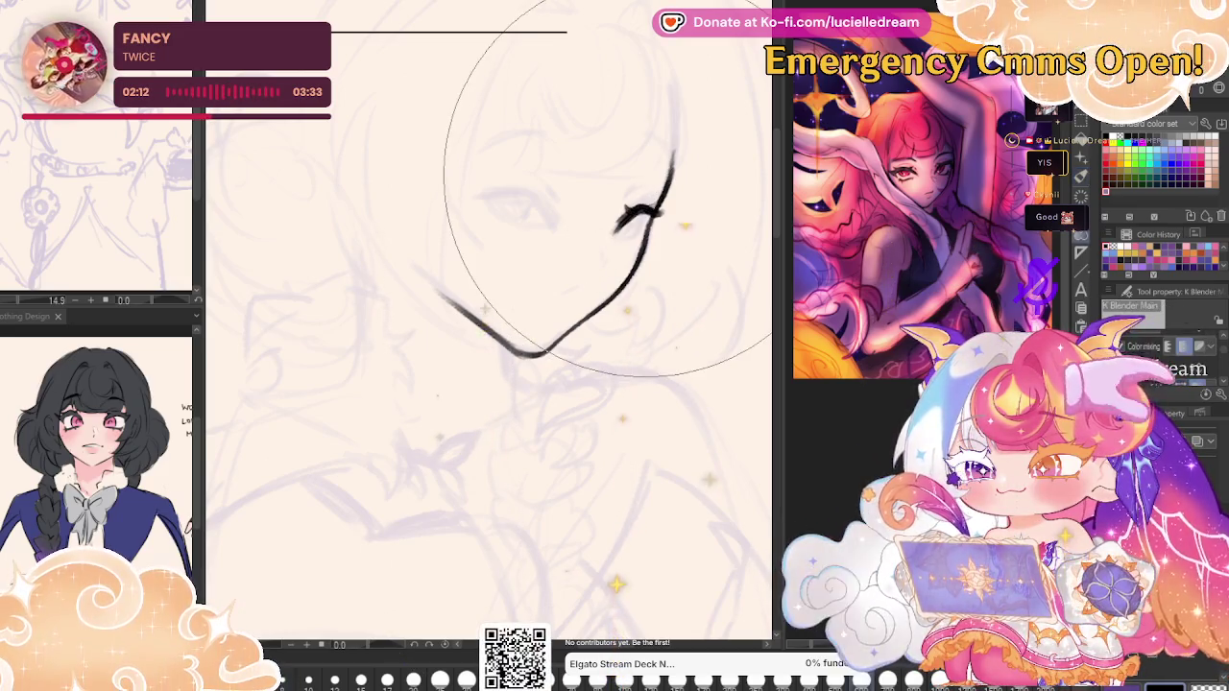
{"action": "key", "text": "h"}
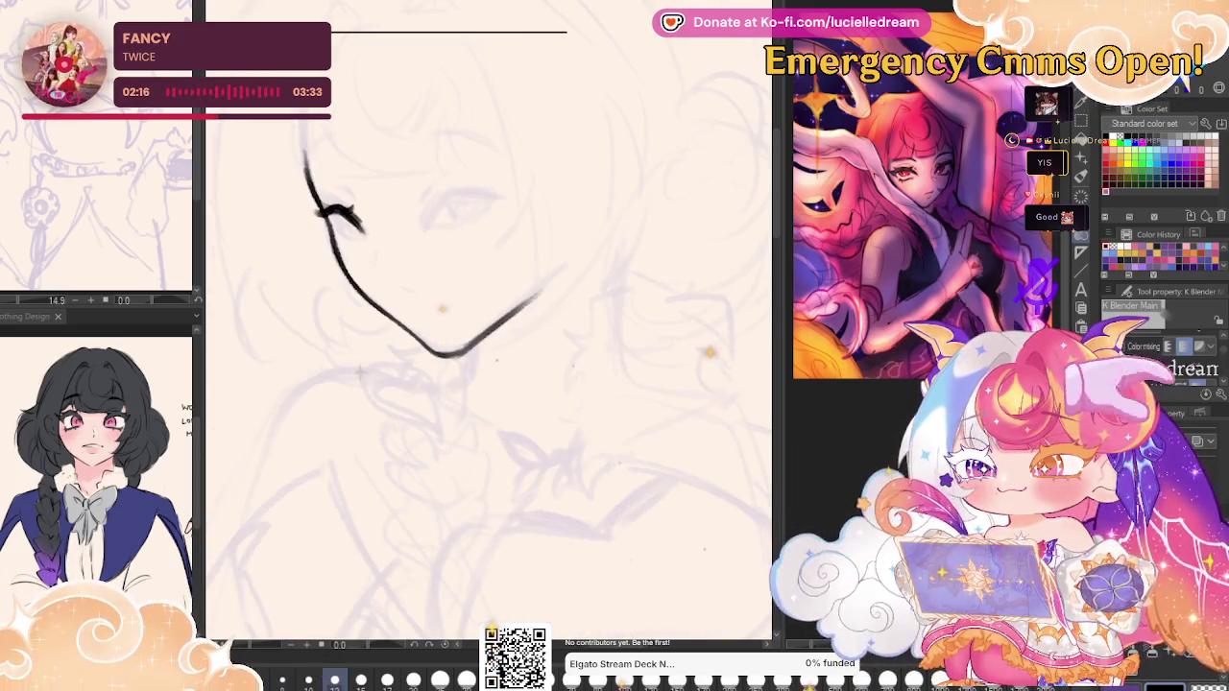
{"action": "key", "text": "p"}
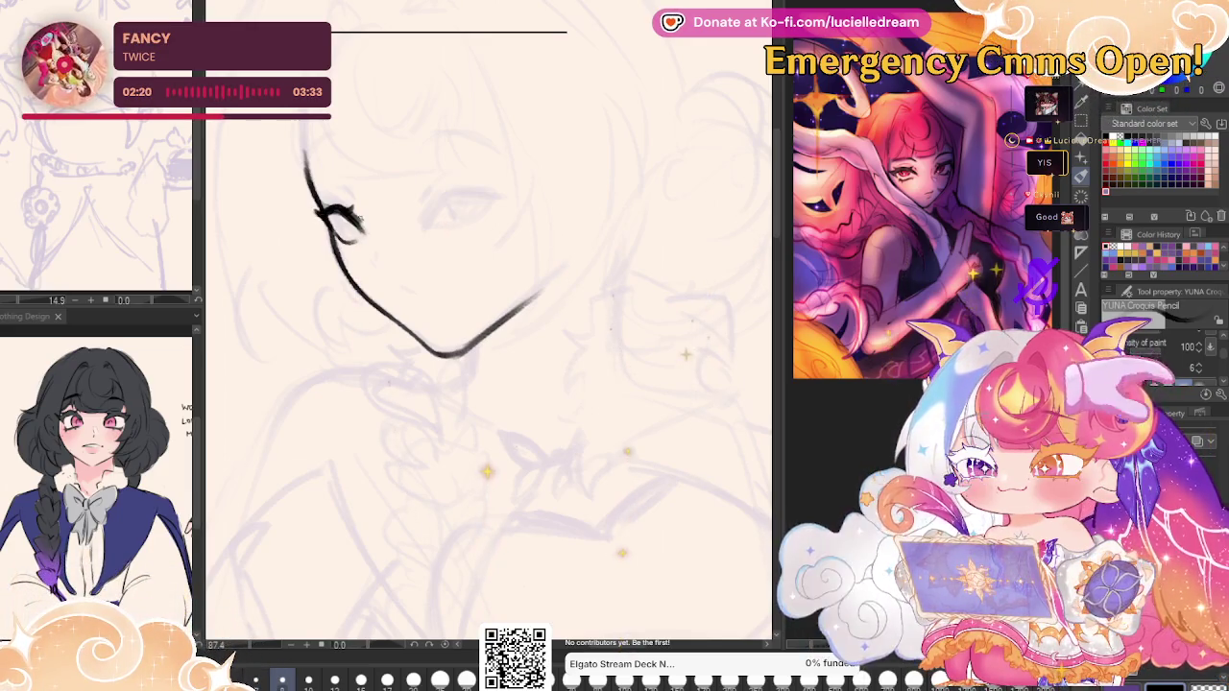
Ink the upper eyelid and lower eye edge, mirroring the view to check symmetry.
{"action": "left_click_drag", "start_coordinate": [417, 218], "coordinate": [484, 190]}
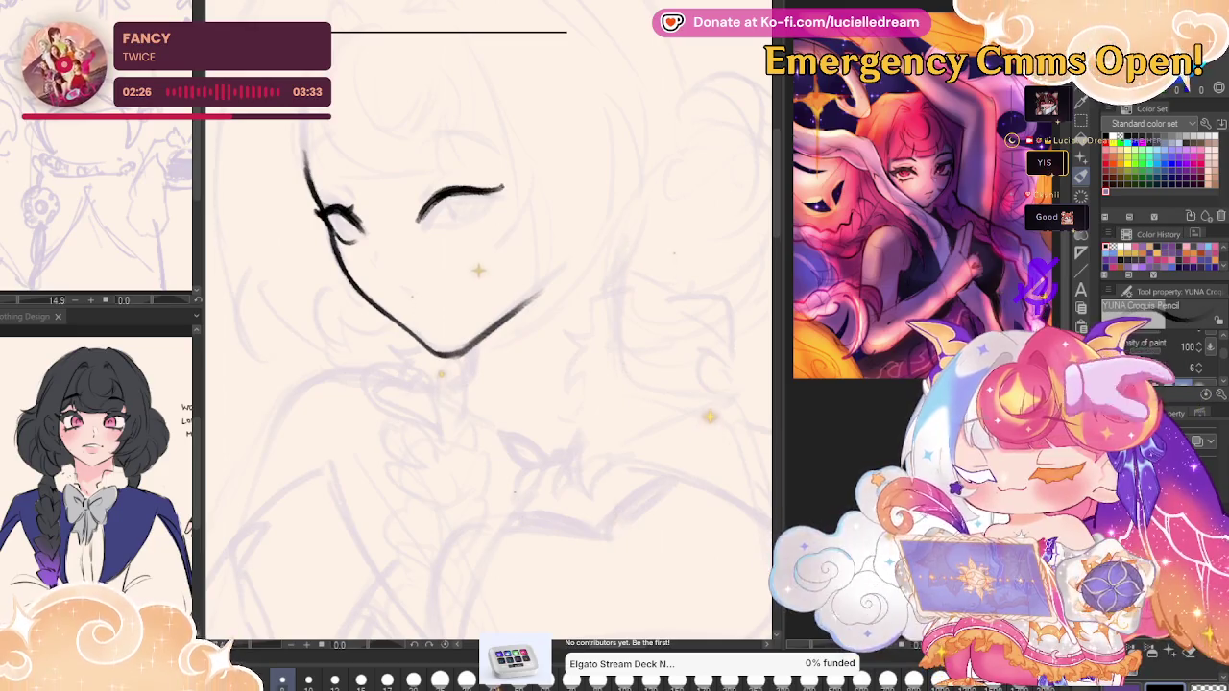
{"action": "key", "text": "h"}
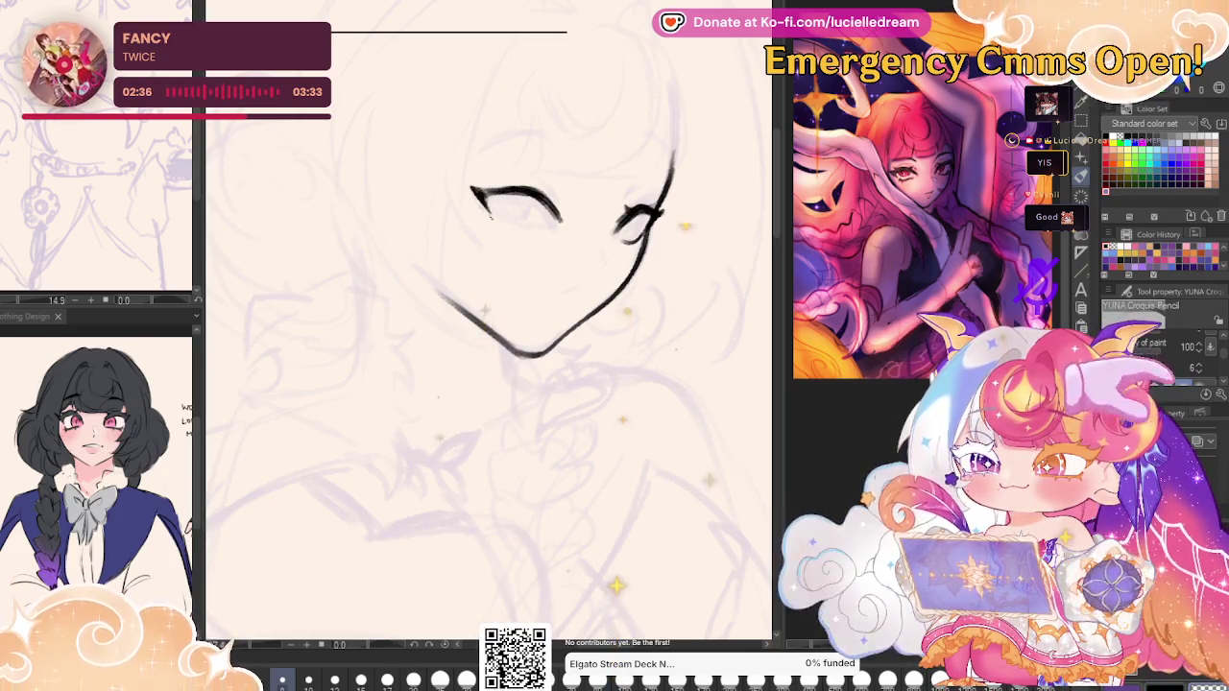
{"action": "left_click_drag", "start_coordinate": [490, 215], "coordinate": [543, 225]}
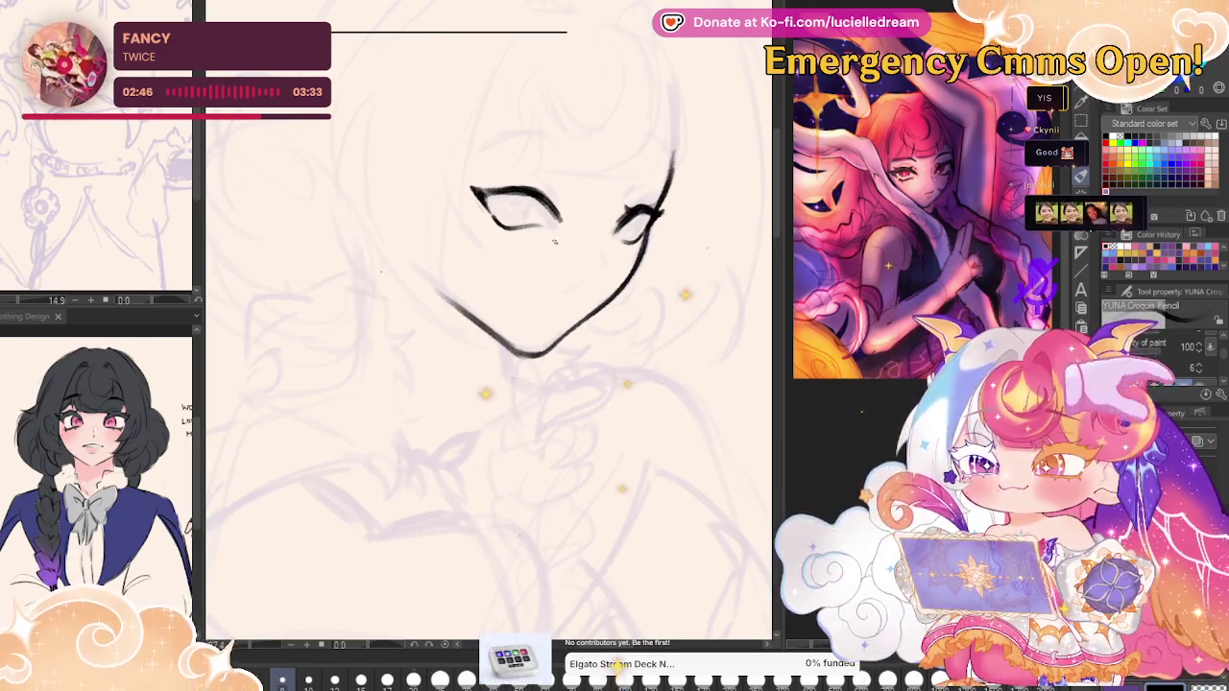
{"action": "key", "text": "h"}
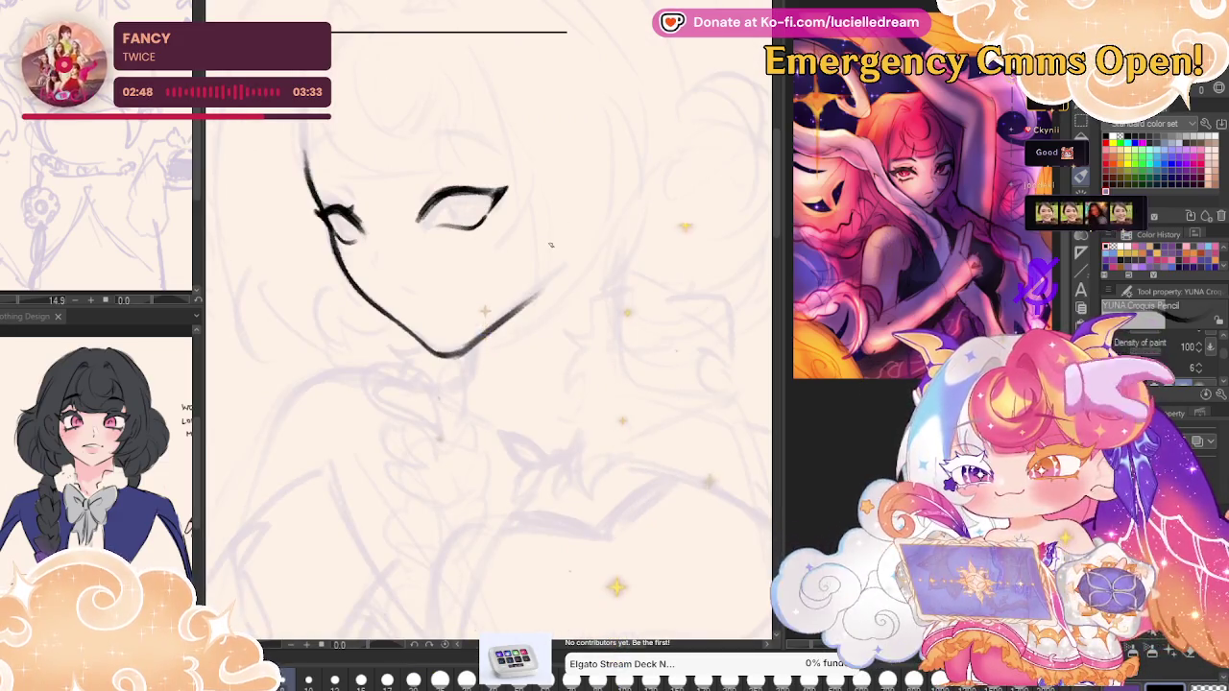
{"action": "left_click_drag", "start_coordinate": [601, 239], "coordinate": [647, 252]}
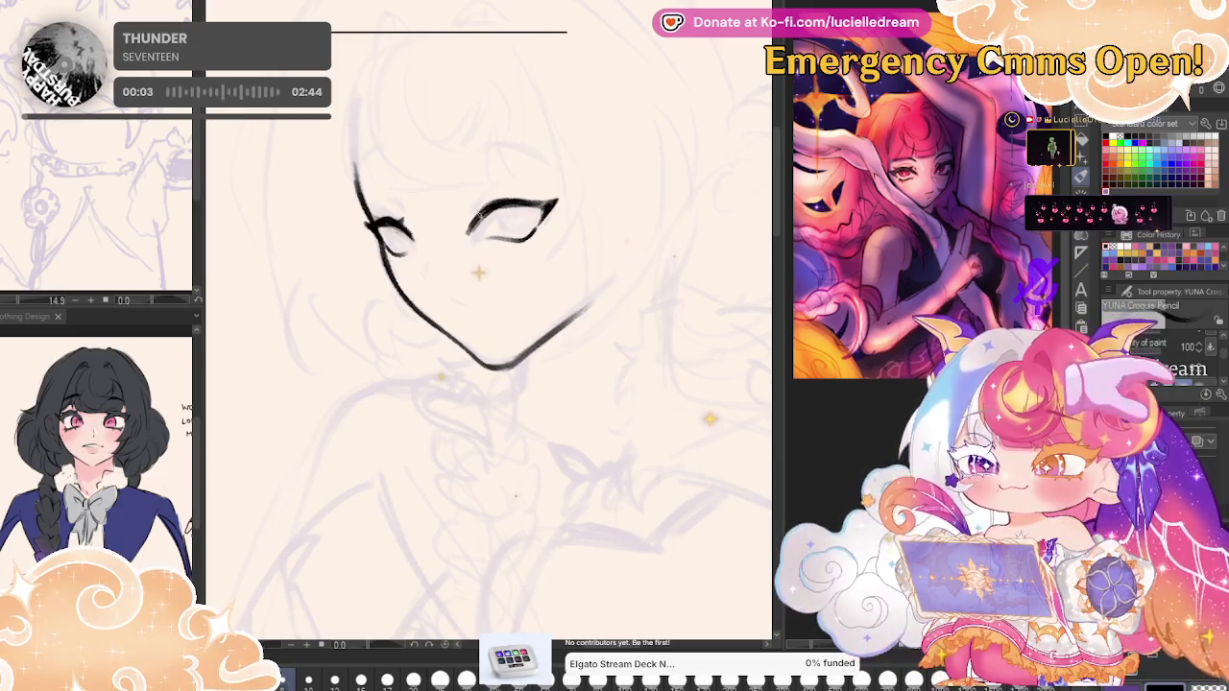
Check the mirrored view, shrink the brush, and erase the eye's old strokes.
{"action": "key", "text": "h"}
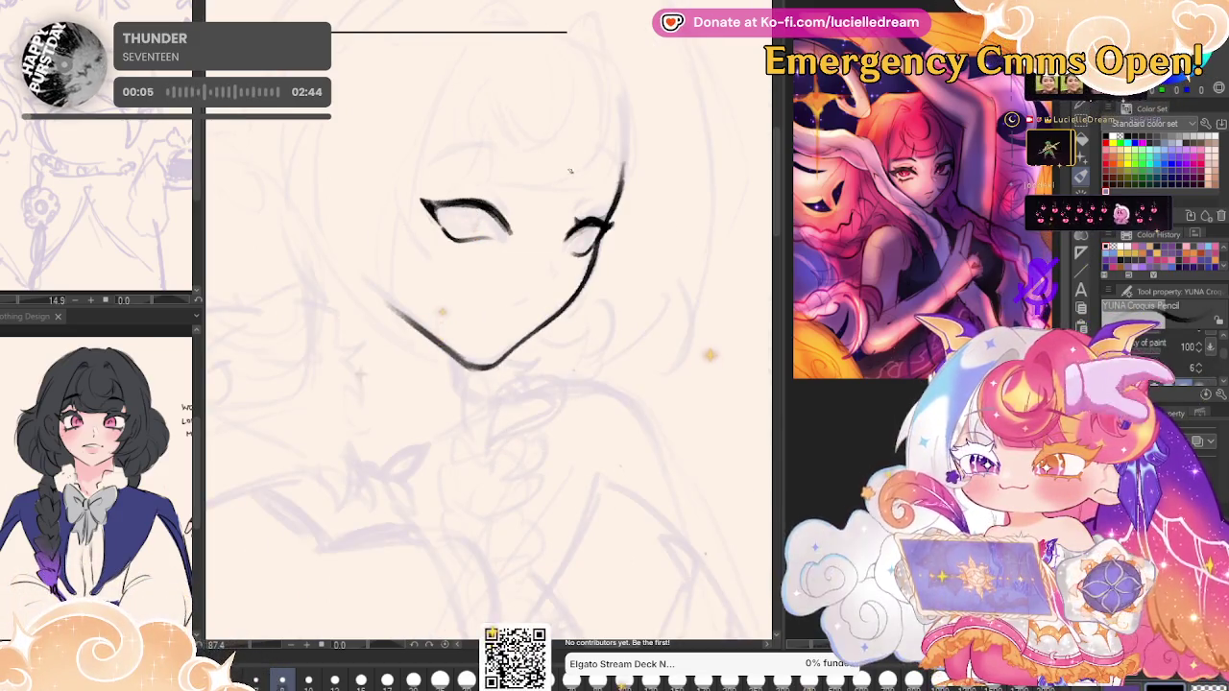
{"action": "key", "text": "h"}
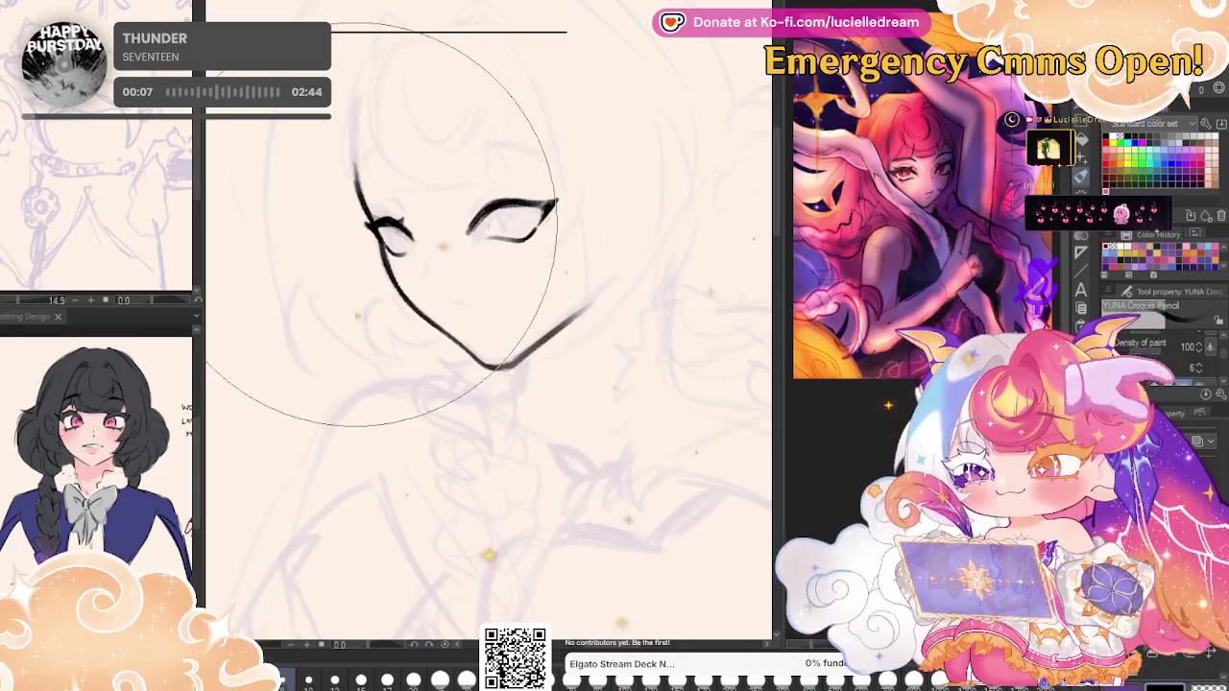
{"action": "key", "text": "bracketleft"}
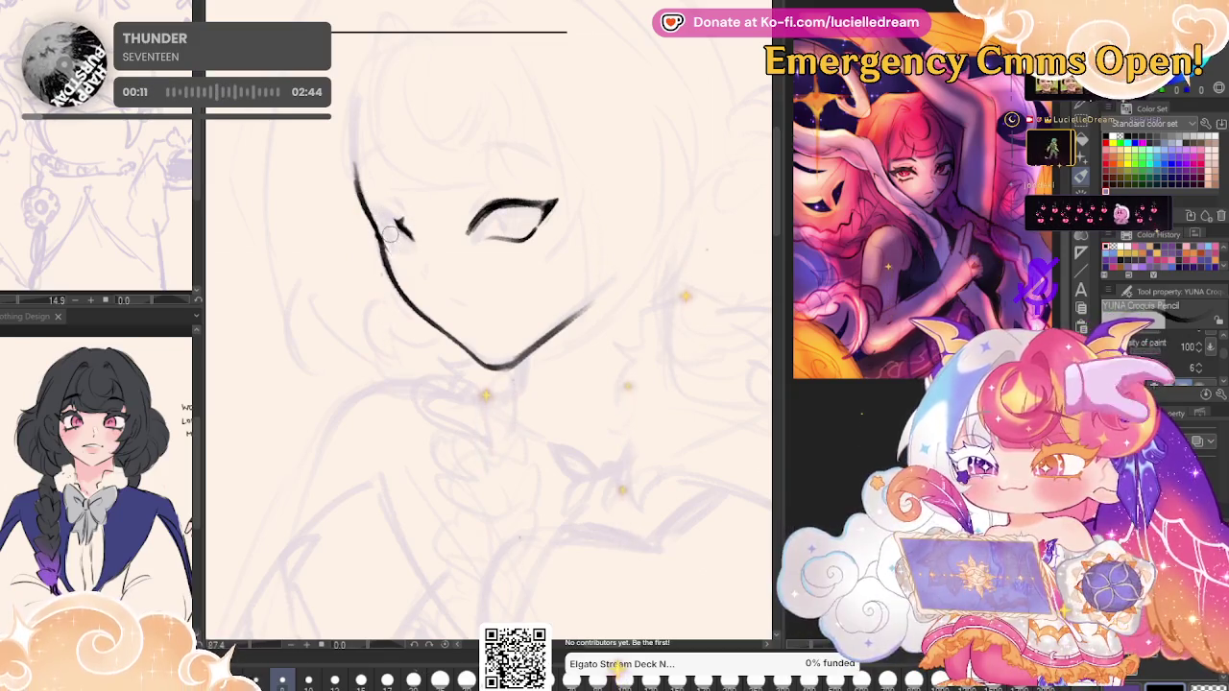
{"action": "left_click_drag", "start_coordinate": [389, 234], "coordinate": [395, 245]}
{"action": "mouse_move", "coordinate": [470, 226]}
{"action": "left_mouse_down"}
{"action": "mouse_move", "coordinate": [552, 207]}
{"action": "mouse_move", "coordinate": [531, 230]}
{"action": "left_mouse_up"}
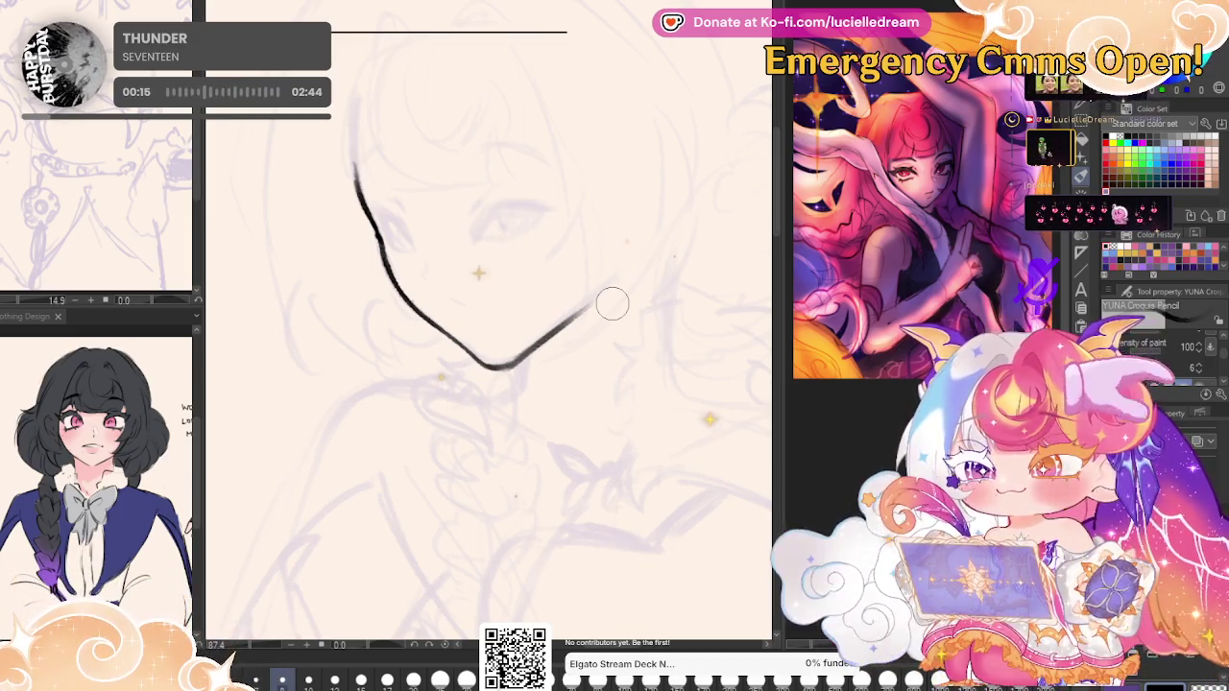
Redraw the eye with a thinner lower line, inner upper-lid corner and closed bottom.
{"action": "left_click_drag", "start_coordinate": [413, 237], "coordinate": [552, 215]}
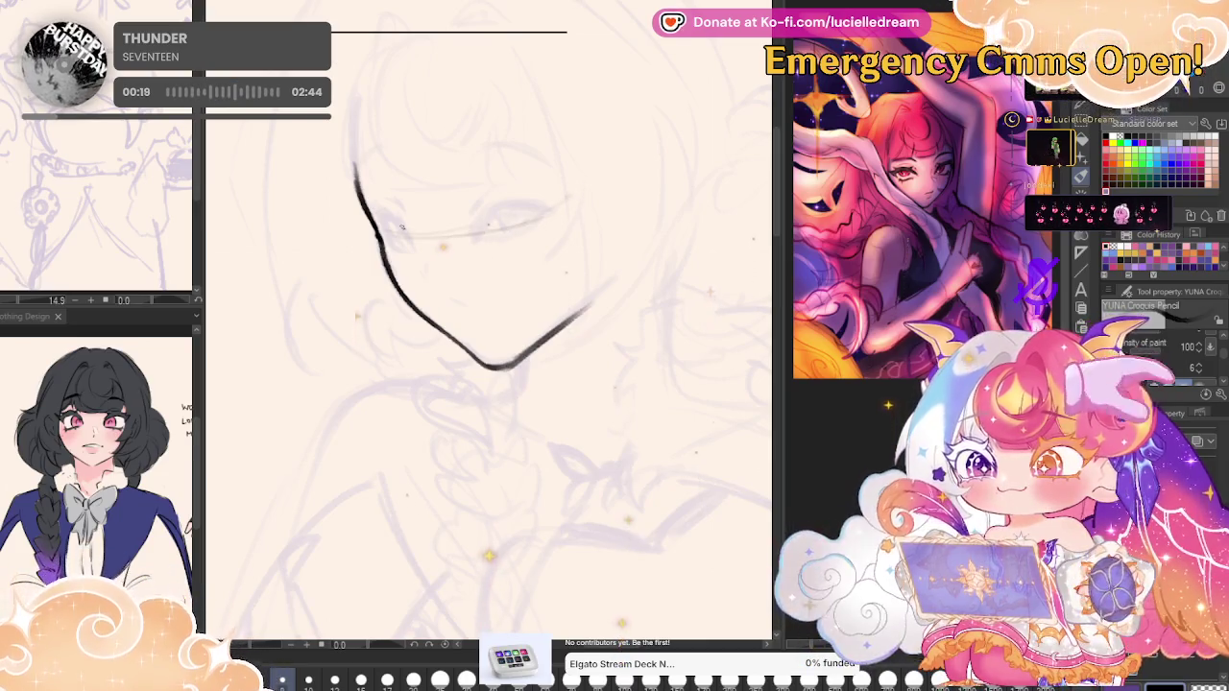
{"action": "left_click_drag", "start_coordinate": [365, 209], "coordinate": [413, 236]}
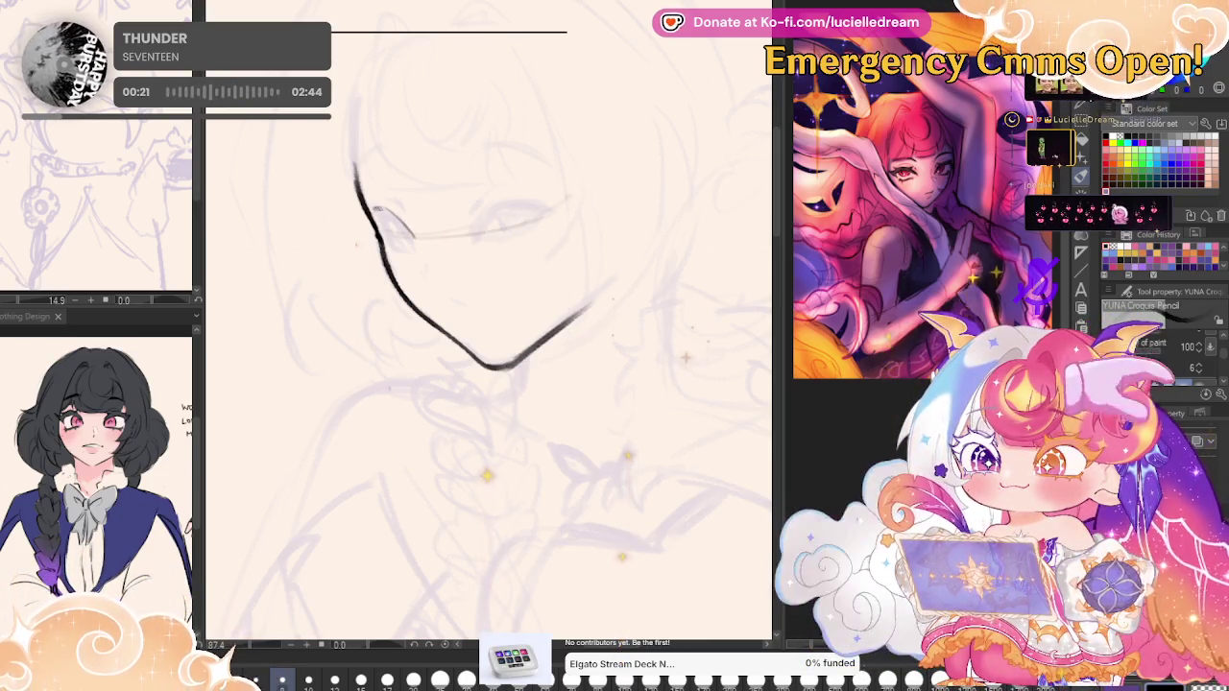
{"action": "mouse_move", "coordinate": [380, 245]}
{"action": "left_mouse_down"}
{"action": "mouse_move", "coordinate": [534, 197]}
{"action": "mouse_move", "coordinate": [475, 237]}
{"action": "left_mouse_up"}
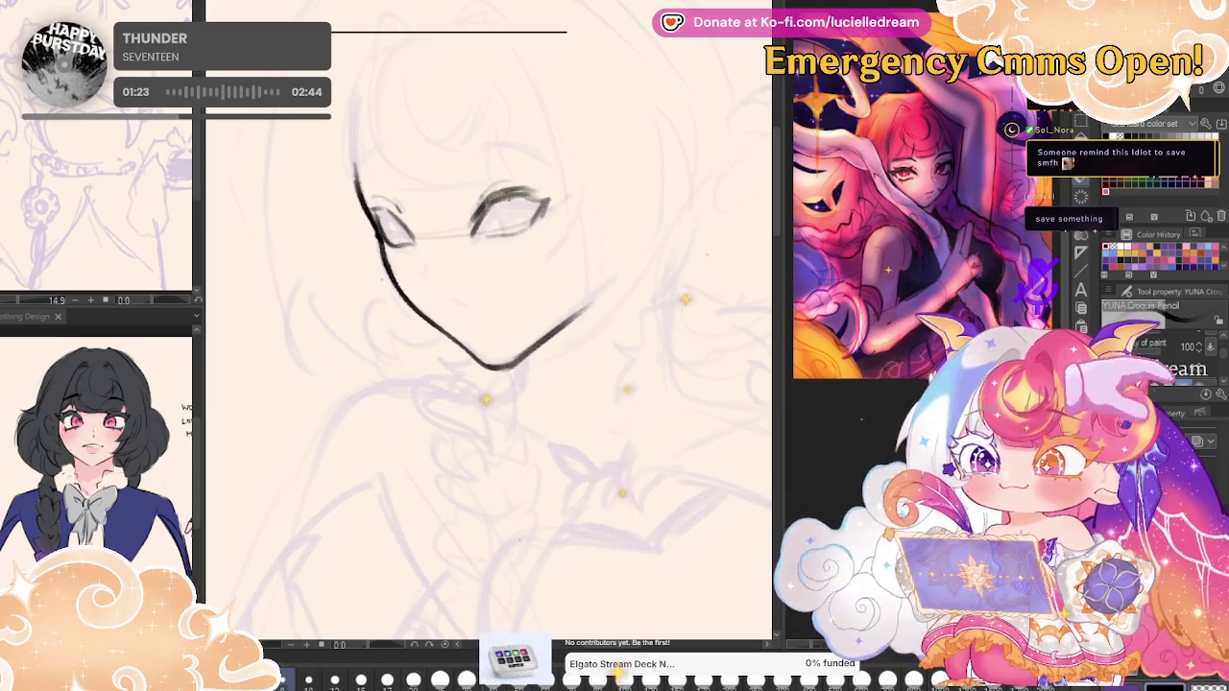
Add a lash flick at the eye's outer corner and a short stroke under the eye.
{"action": "left_click_drag", "start_coordinate": [545, 203], "coordinate": [559, 190]}
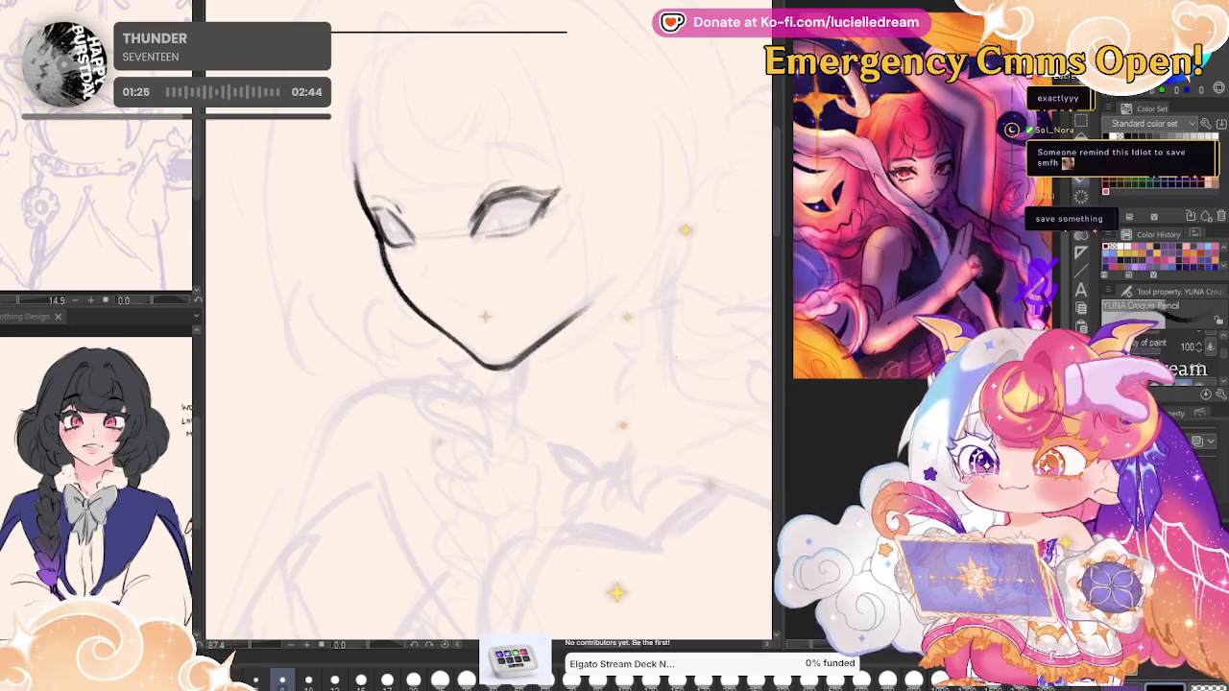
{"action": "key", "text": "h"}
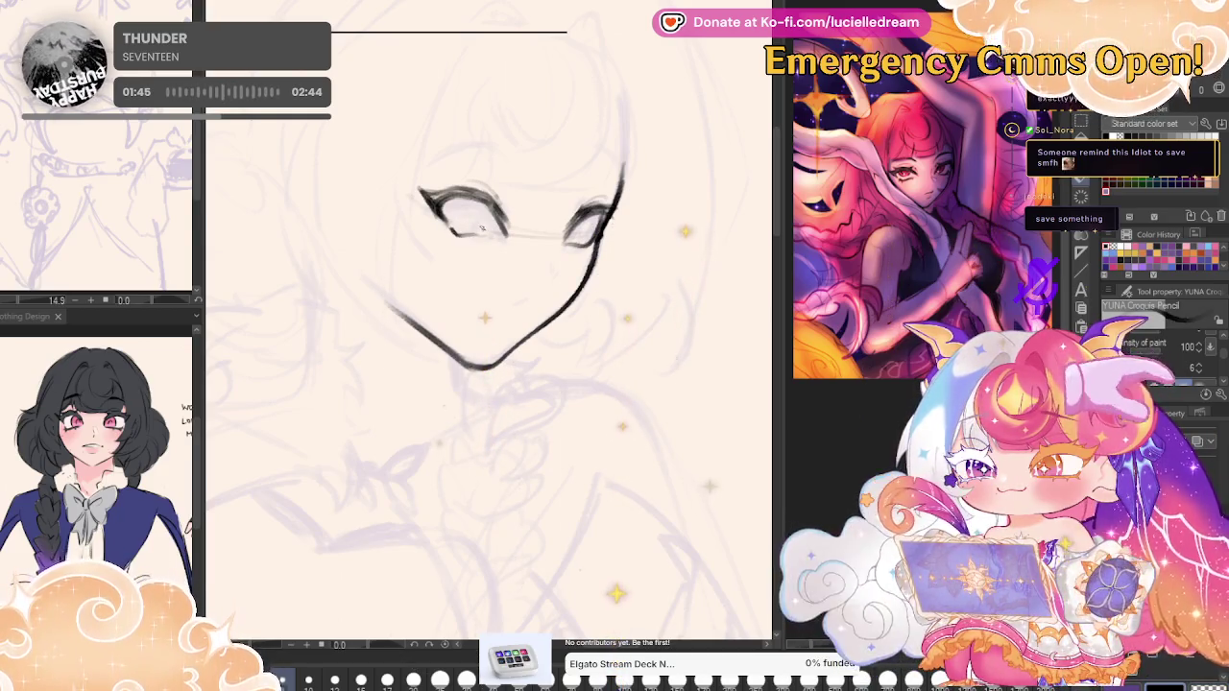
{"action": "left_click_drag", "start_coordinate": [449, 233], "coordinate": [507, 231]}
{"action": "key", "text": "ctrl+z"}
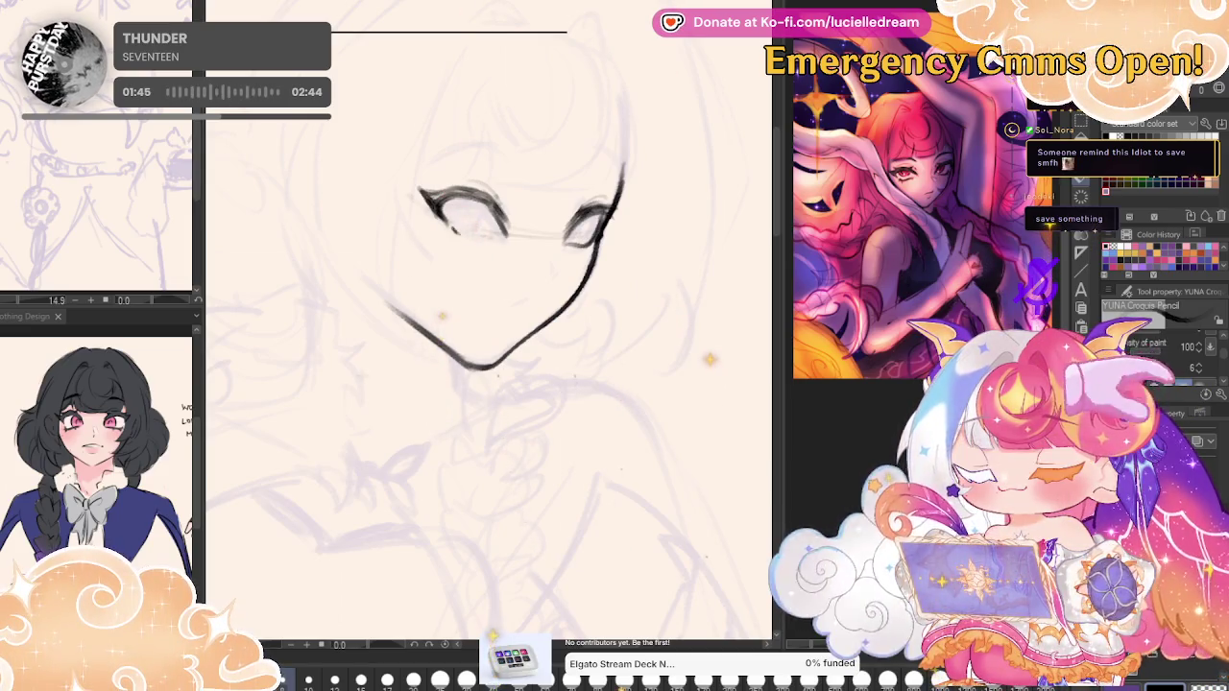
{"action": "key", "text": "ctrl+y"}
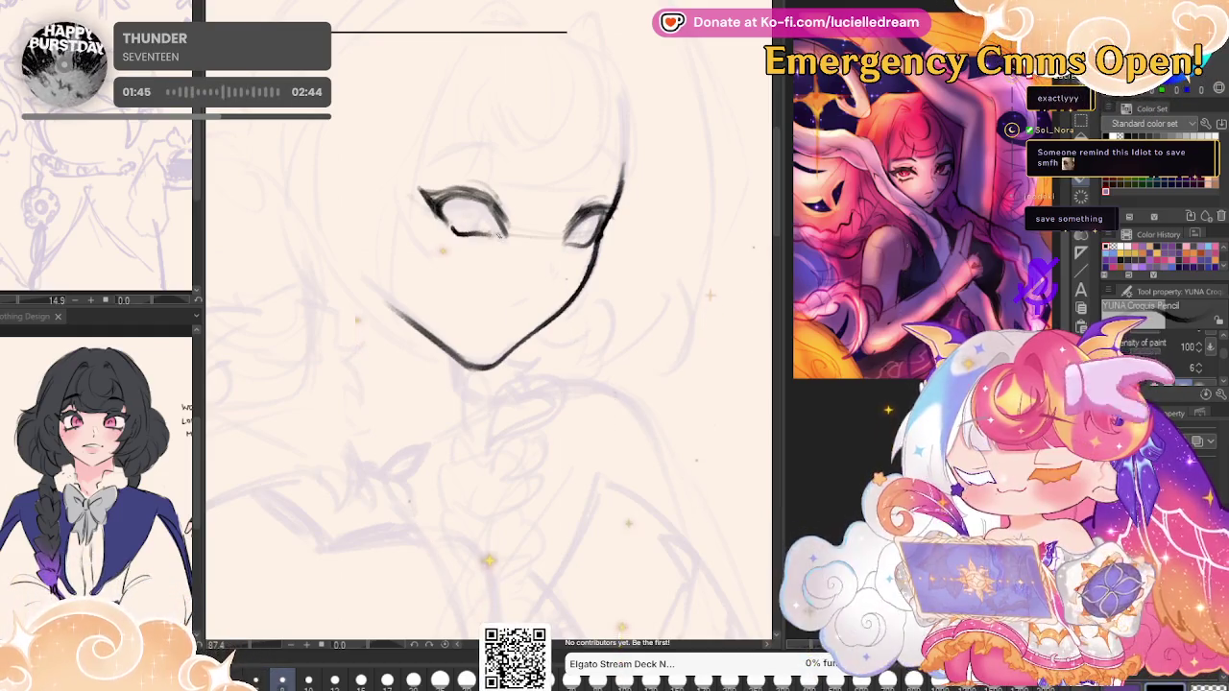
{"action": "key", "text": "h"}
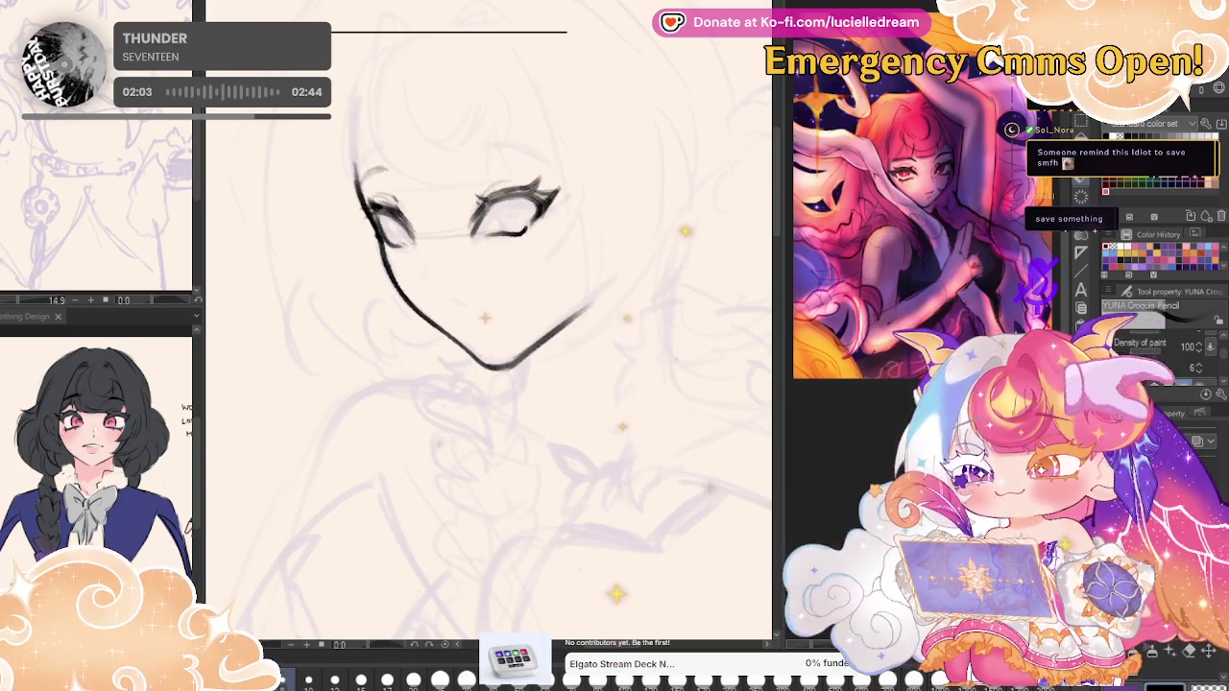
Flip the view back and forth to compare the face and eye lineart mirrored and normal.
{"action": "key", "text": "h"}
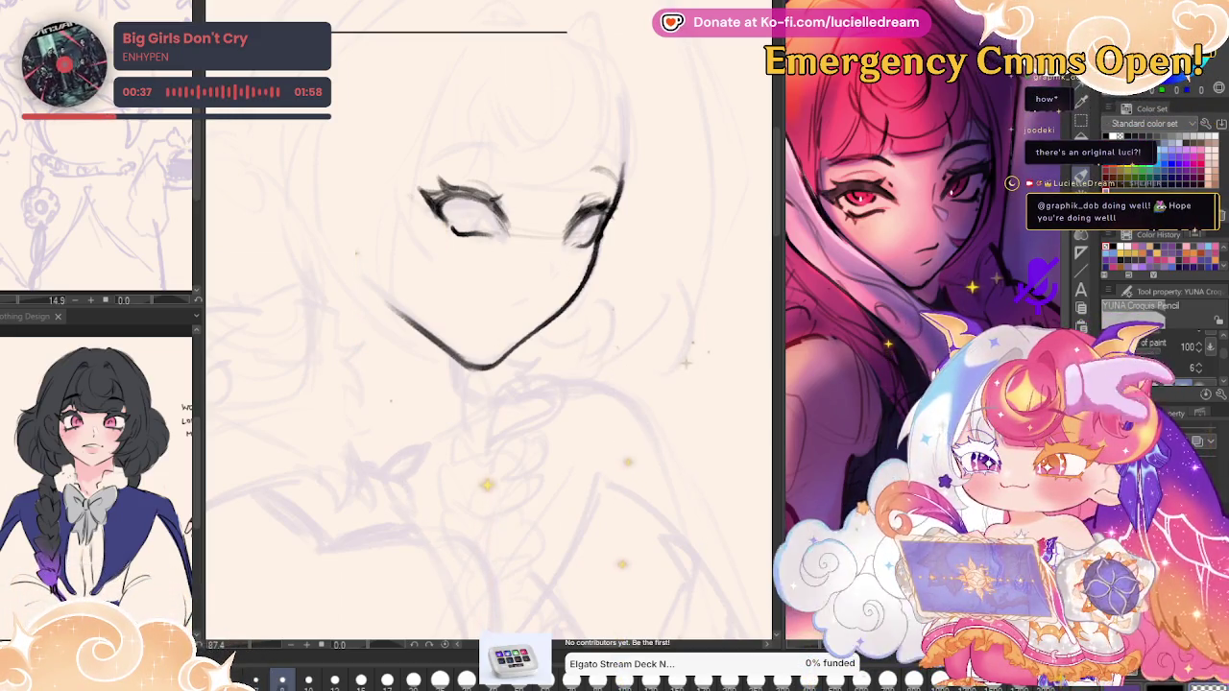
{"action": "key", "text": "h"}
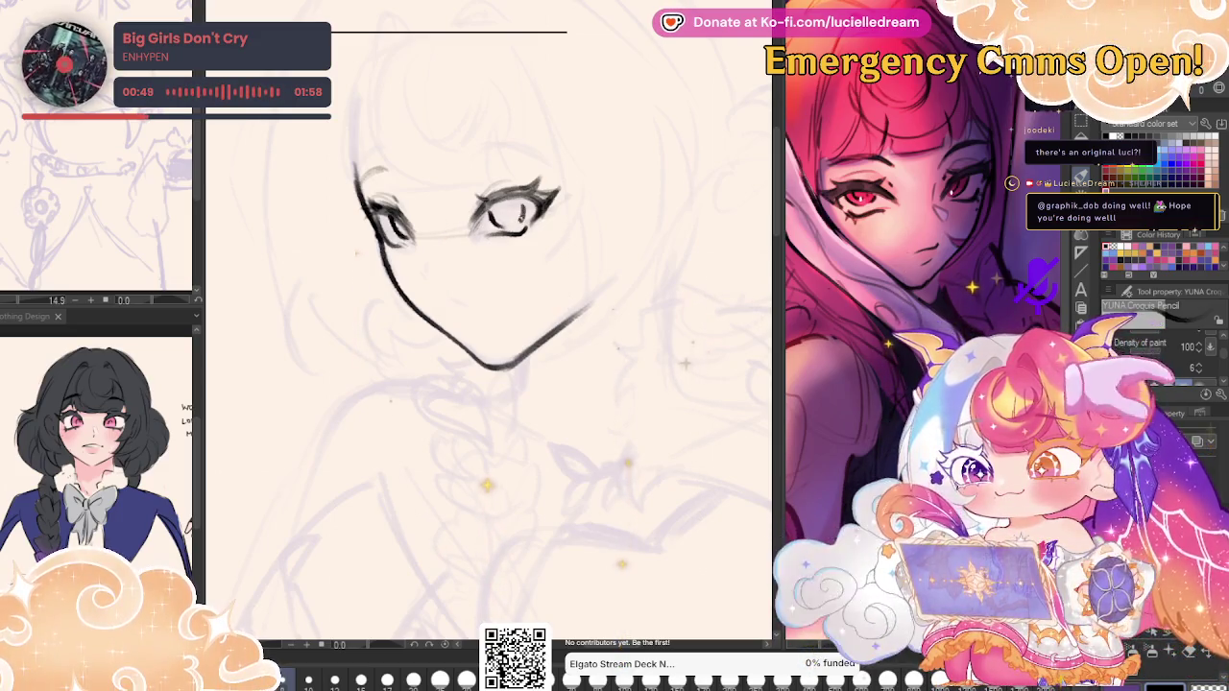
{"action": "key", "text": "h"}
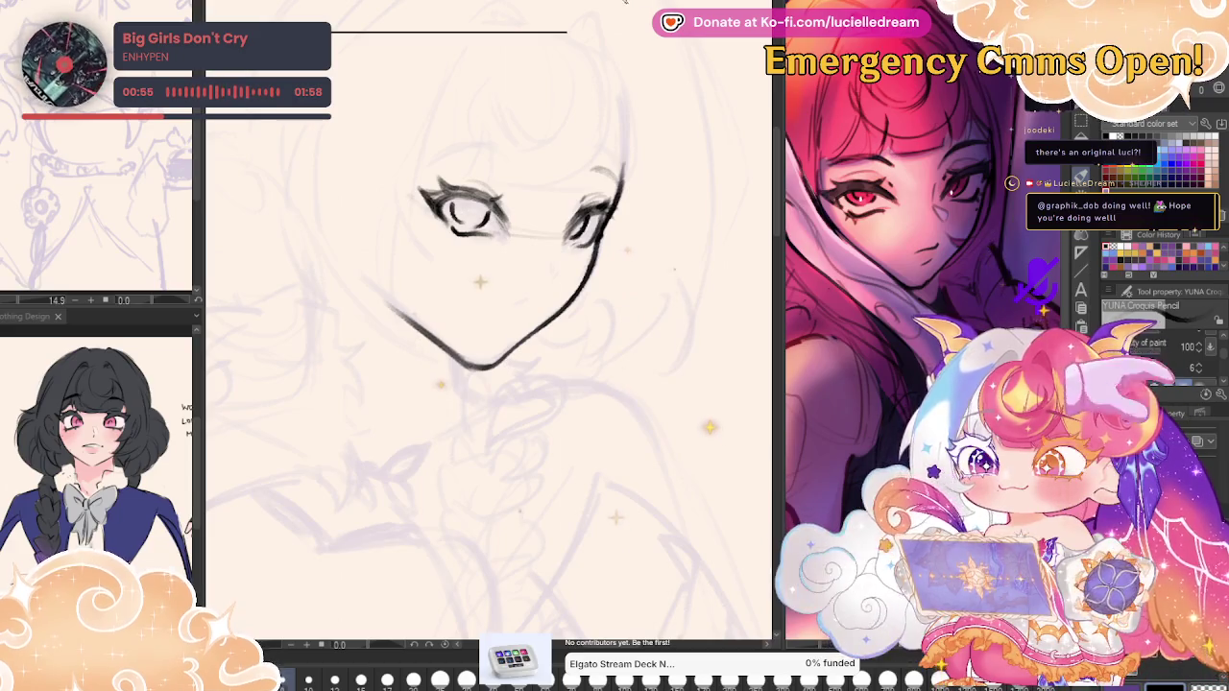
{"action": "key", "text": "h"}
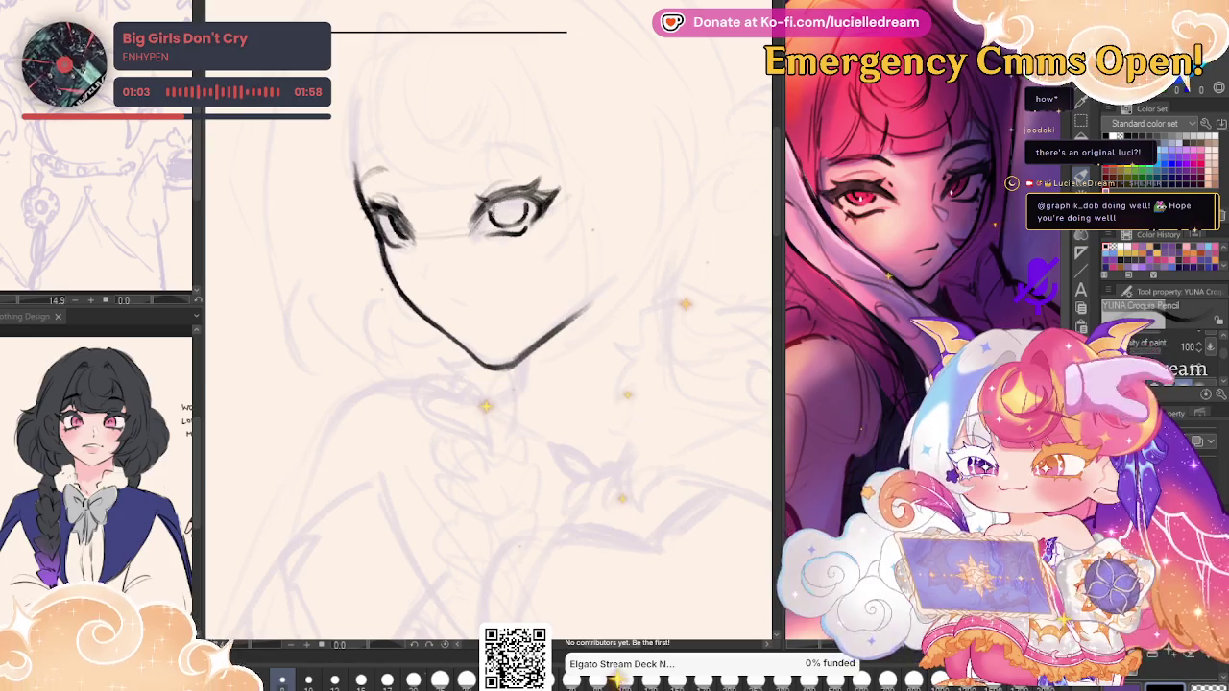
Mirror the canvas and zoom in and out to inspect the eyes.
{"action": "key", "text": "h"}
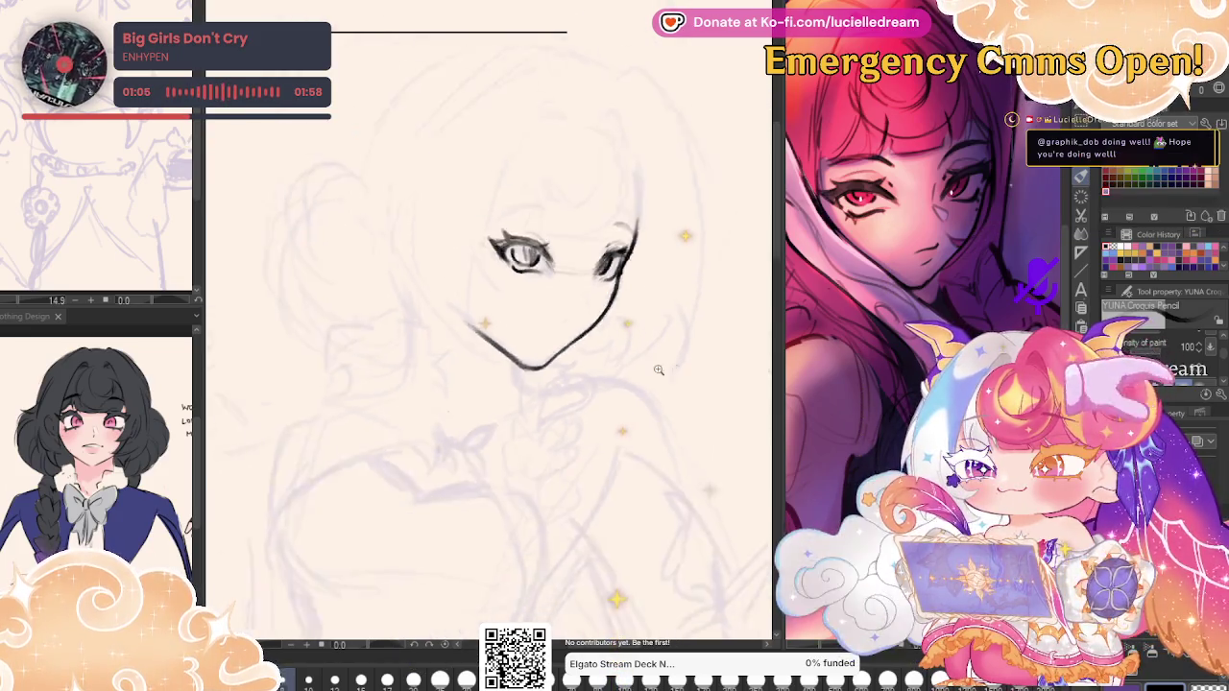
{"action": "scroll", "coordinate": [659, 370], "scroll_direction": "down", "scroll_amount": 5}
{"action": "scroll", "coordinate": [660, 367], "scroll_direction": "up", "scroll_amount": 2}
{"action": "scroll", "coordinate": [661, 365], "scroll_direction": "up", "scroll_amount": 2}
{"action": "scroll", "coordinate": [662, 362], "scroll_direction": "up", "scroll_amount": 2}
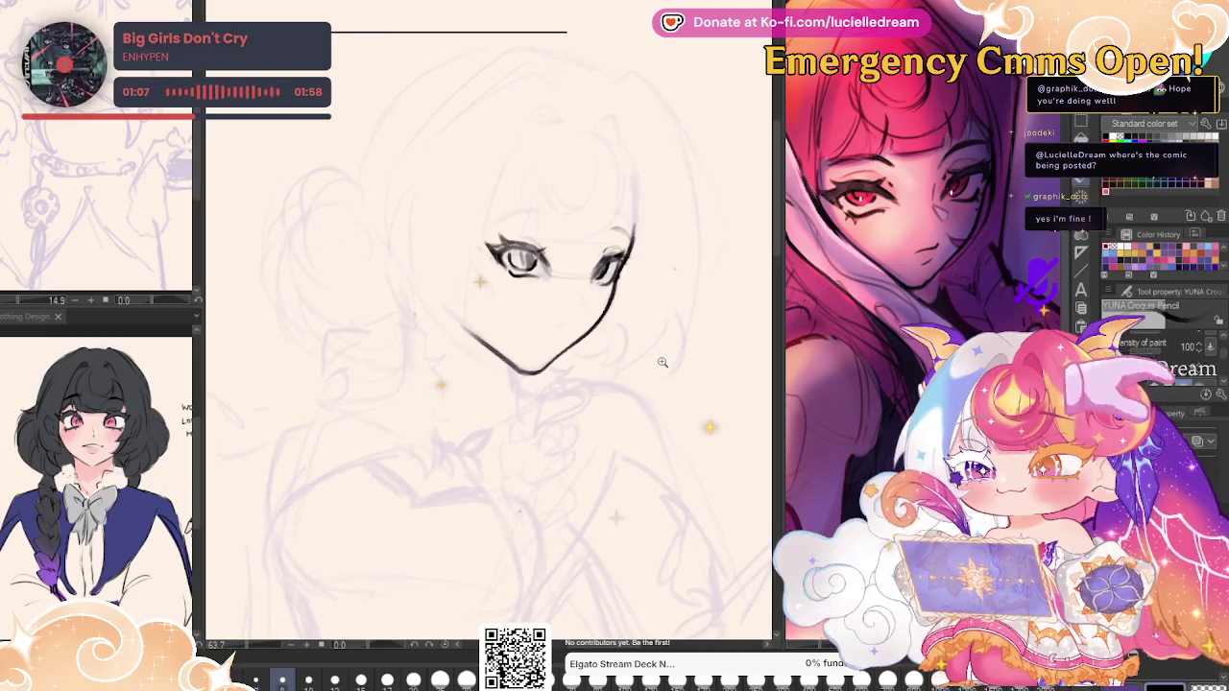
{"action": "scroll", "coordinate": [662, 362], "scroll_direction": "down", "scroll_amount": 1}
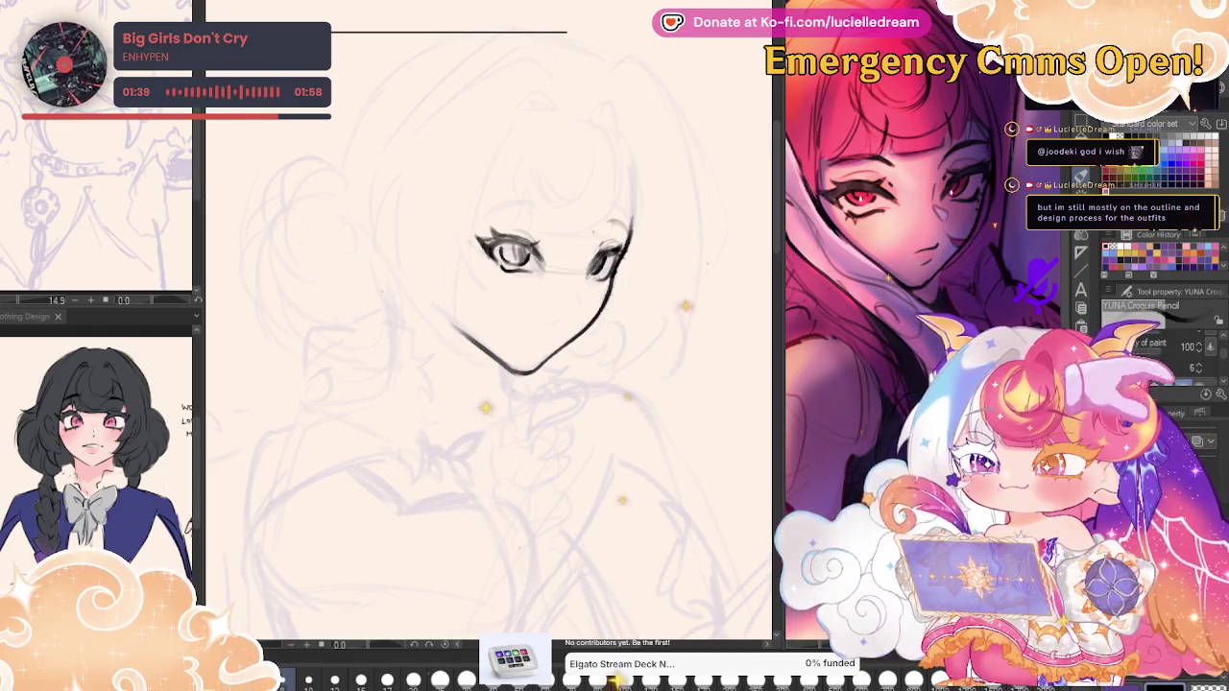
{"action": "key", "text": "h"}
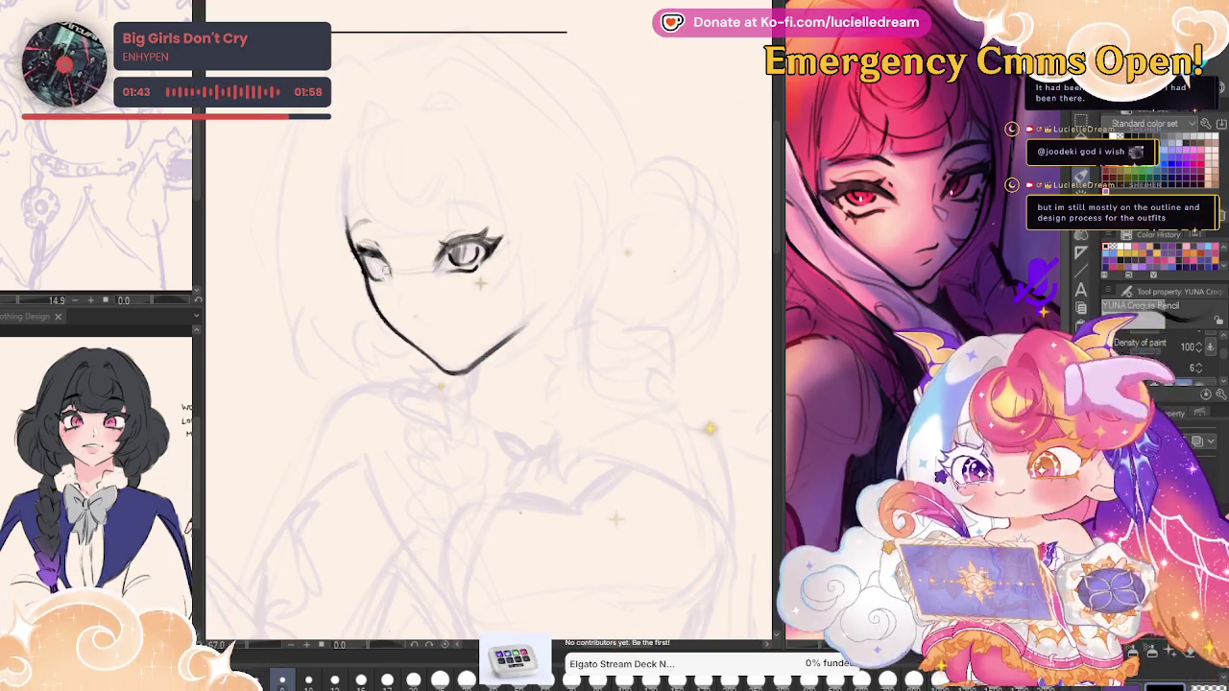
Erase the detailed iris eye, redraw plain almond eye outlines, and mirror to check.
{"action": "left_click_drag", "start_coordinate": [451, 248], "coordinate": [469, 278]}
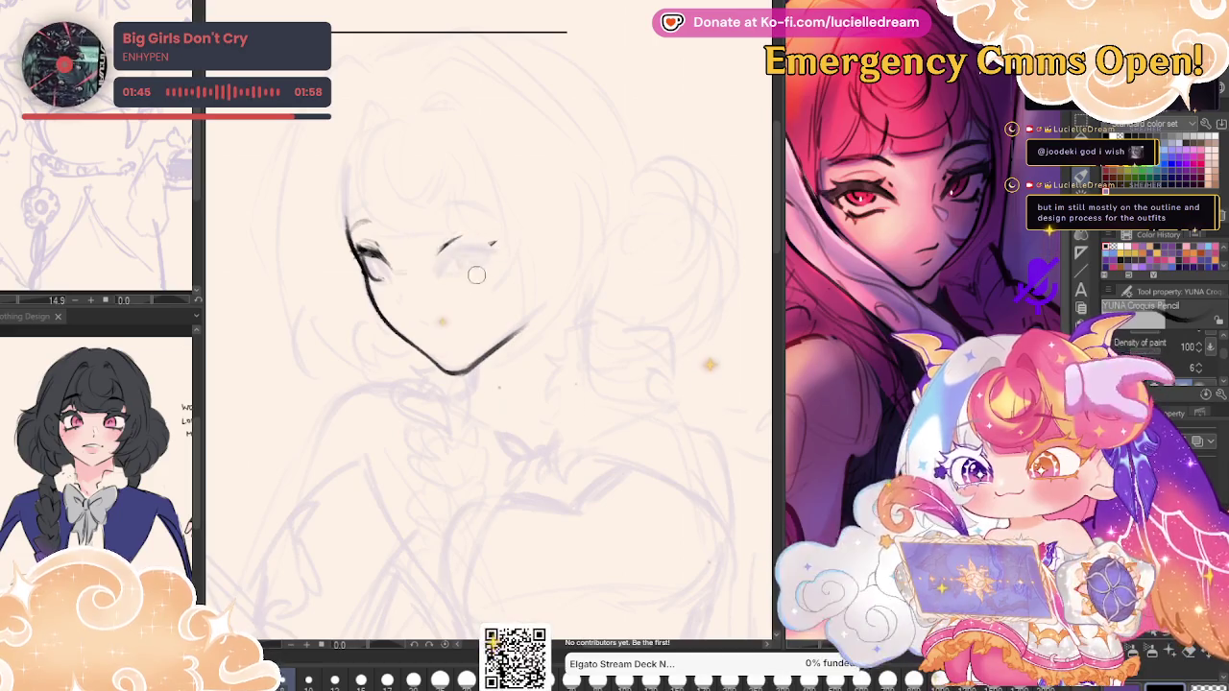
{"action": "left_click_drag", "start_coordinate": [373, 248], "coordinate": [380, 274]}
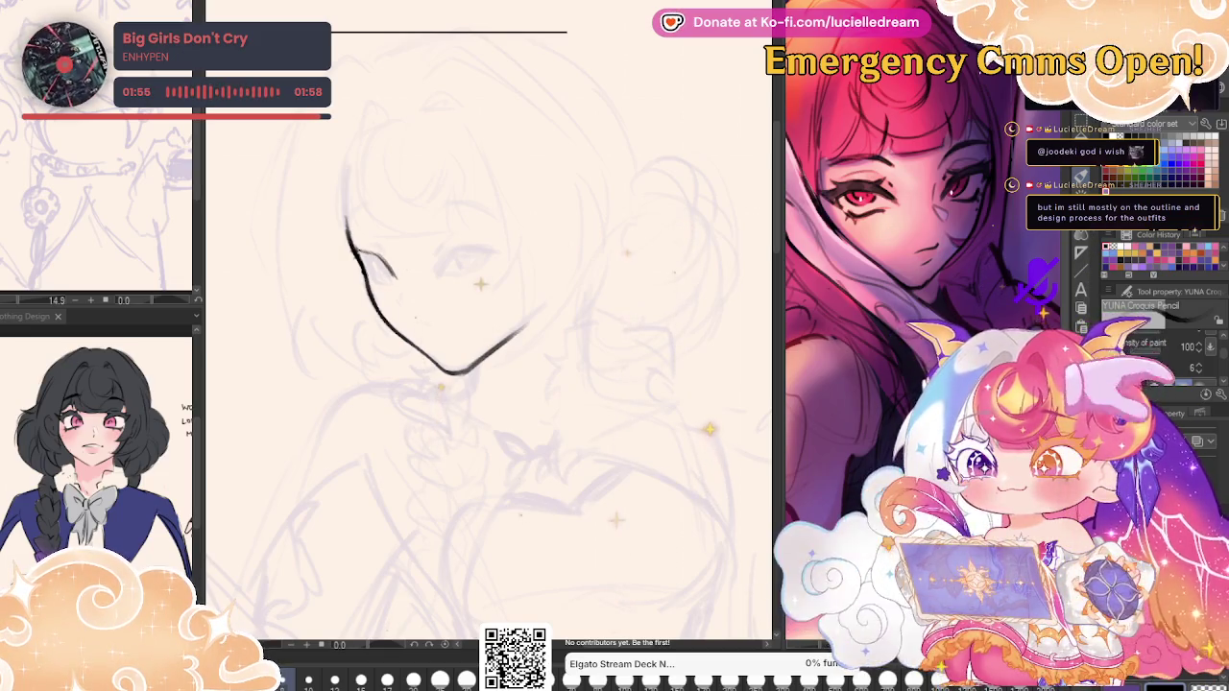
{"action": "left_click_drag", "start_coordinate": [365, 272], "coordinate": [394, 279]}
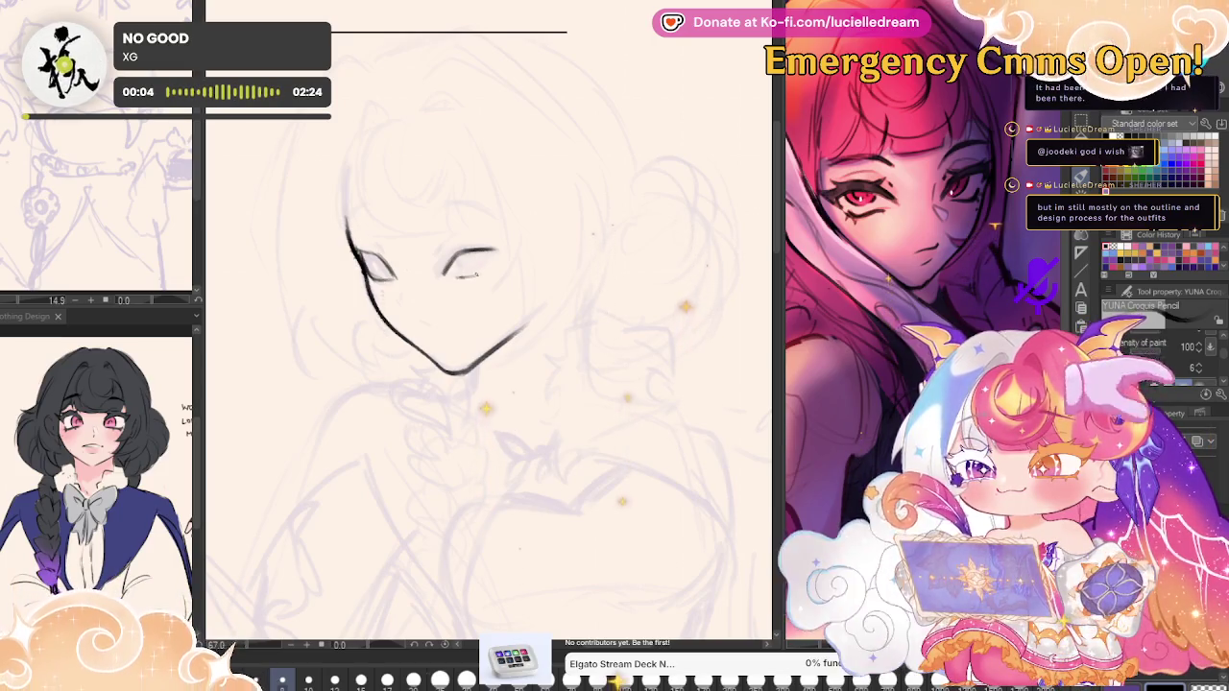
{"action": "left_click_drag", "start_coordinate": [490, 249], "coordinate": [503, 259]}
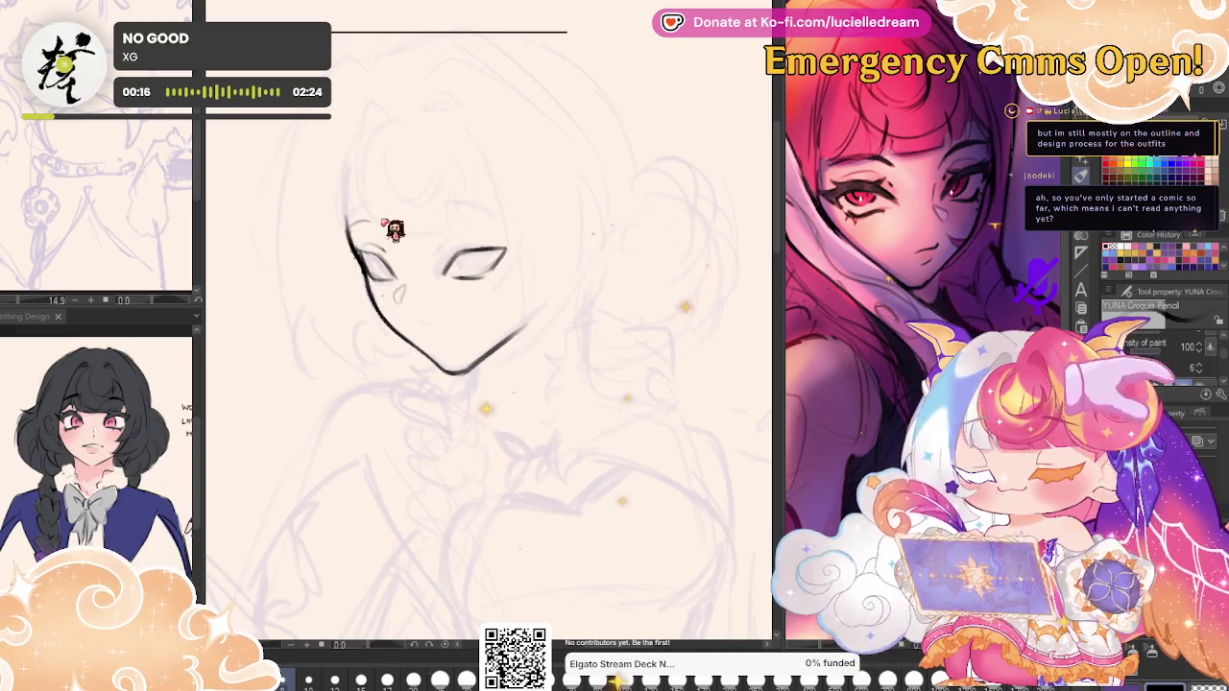
{"action": "key", "text": "h"}
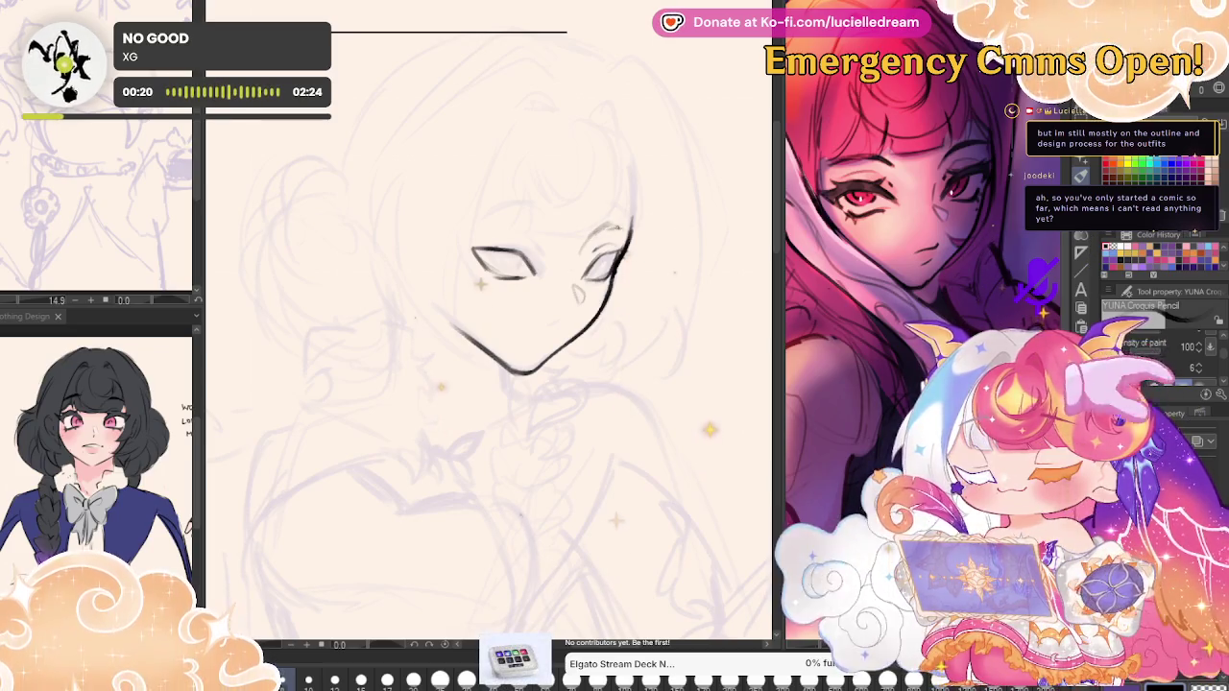
{"action": "key", "text": "h"}
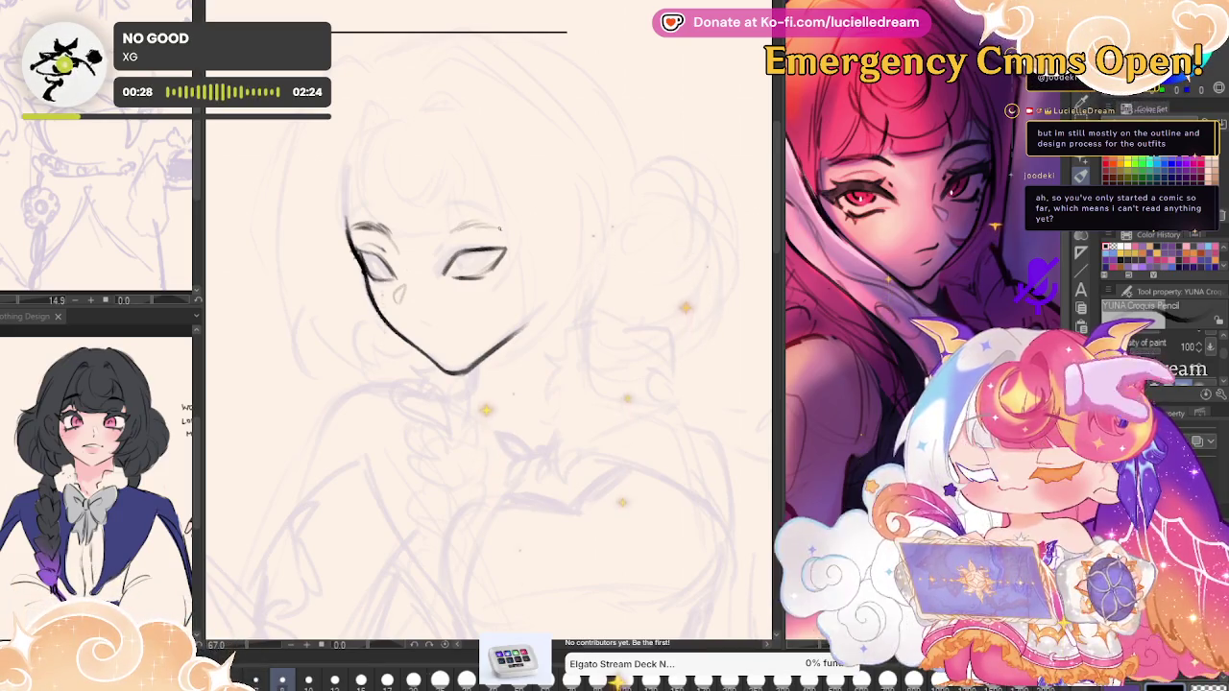
{"action": "key", "text": "h"}
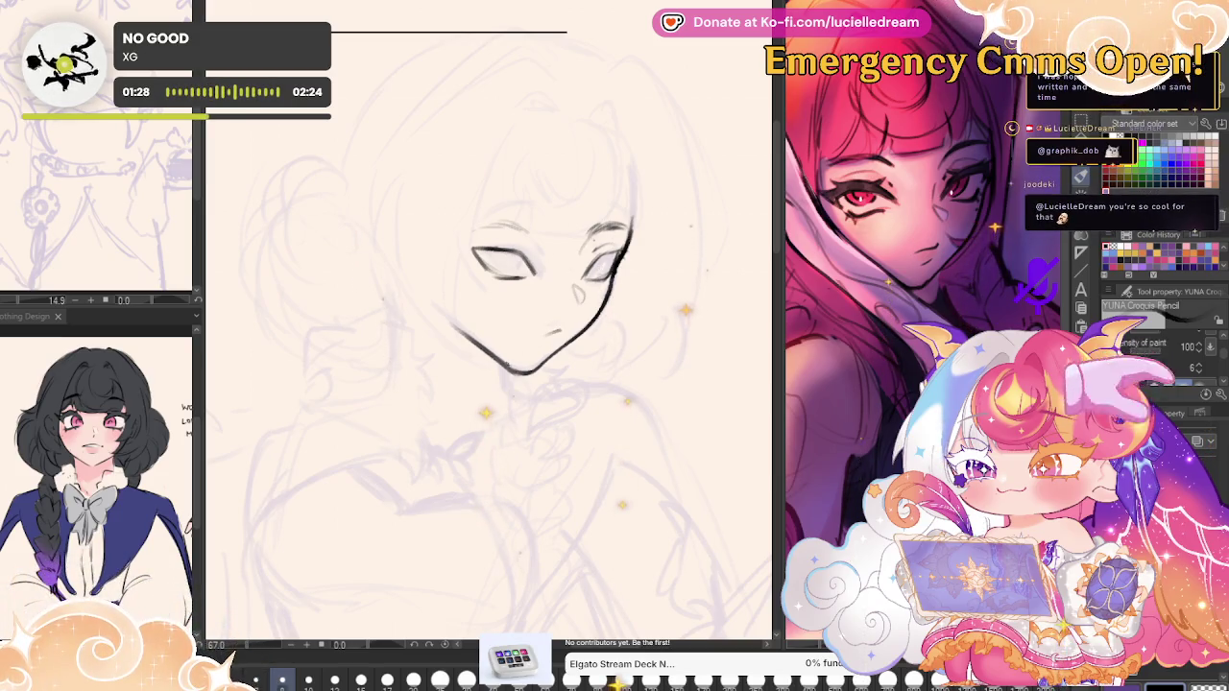
Restore the normal canvas orientation and ink a short neck stroke dropping from the chin.
{"action": "key", "text": "h"}
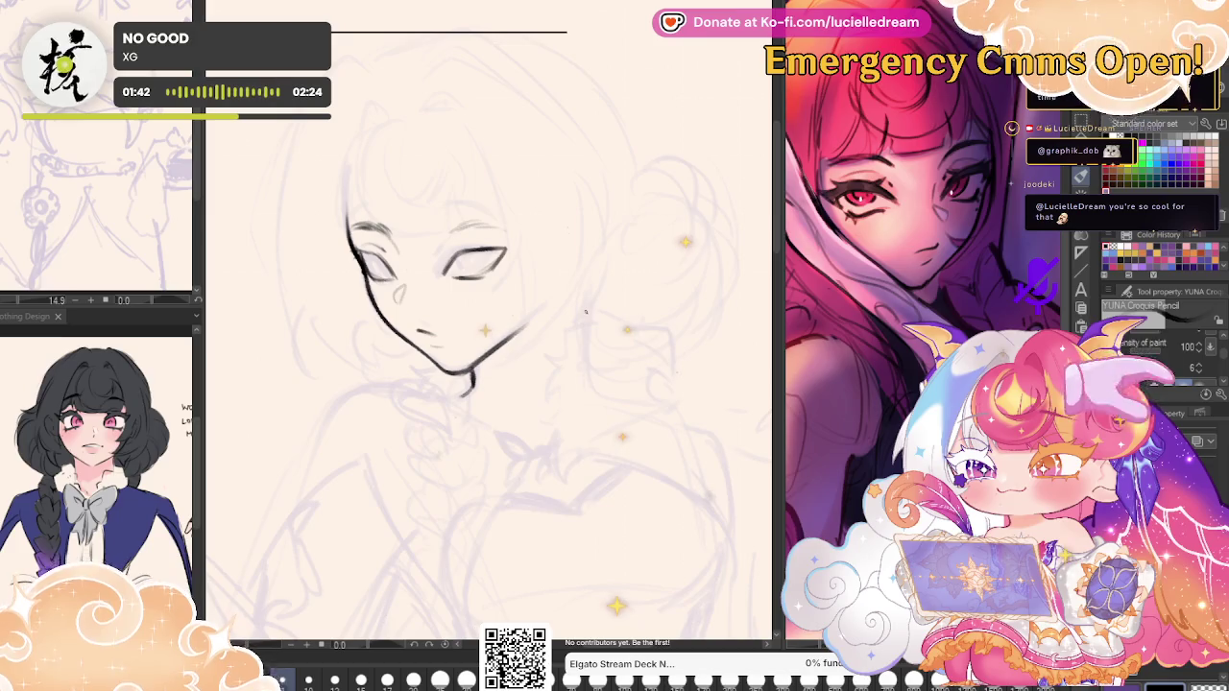
{"action": "left_click_drag", "start_coordinate": [586, 343], "coordinate": [589, 300]}
Undo the stray vertical stroke and ink the spiky fur collar outline with a long downward curve.
{"action": "key", "text": "ctrl+z"}
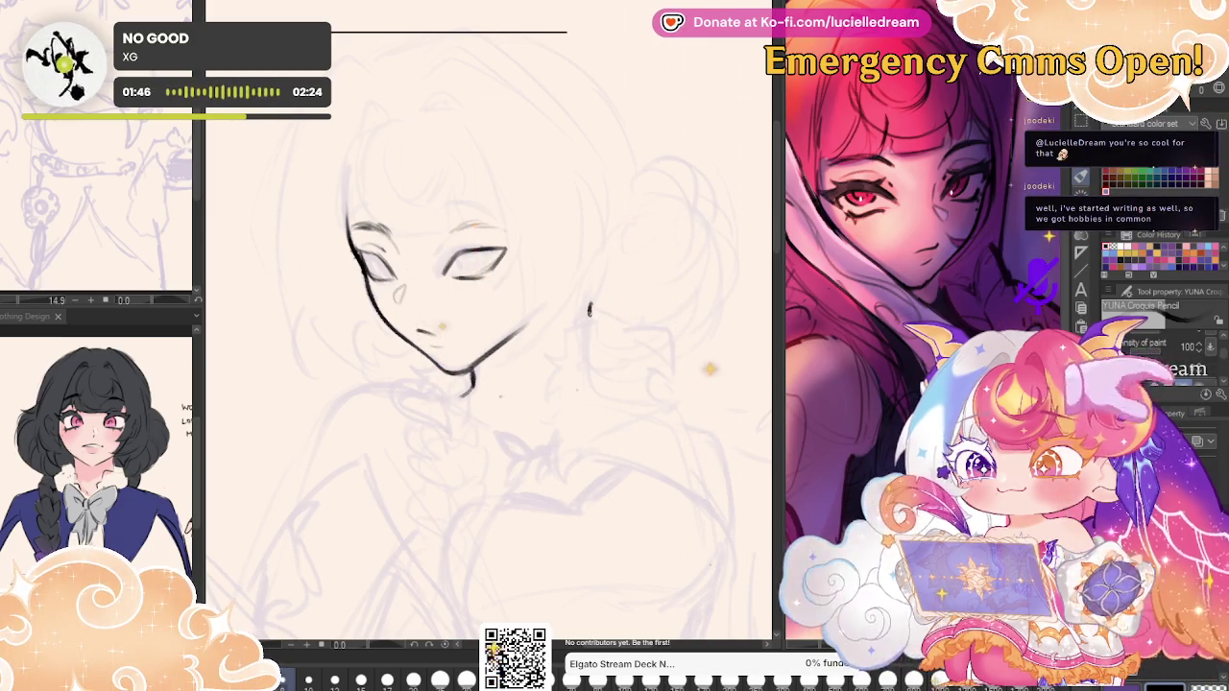
{"action": "left_click_drag", "start_coordinate": [545, 370], "coordinate": [574, 317]}
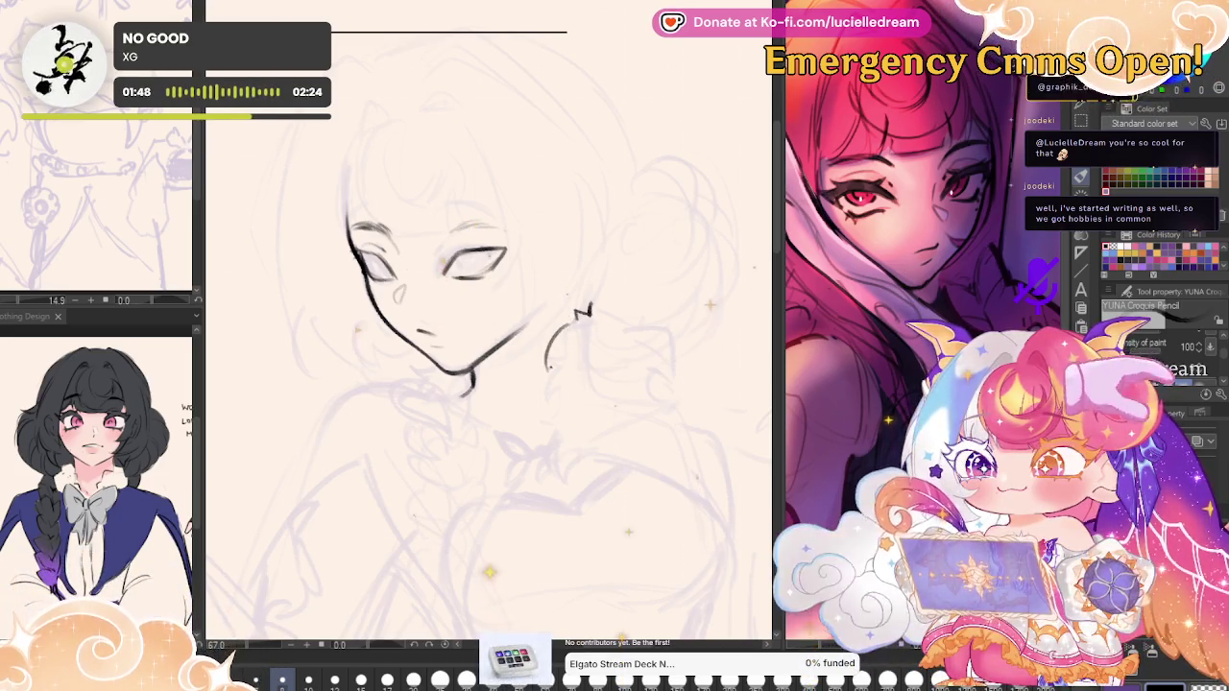
{"action": "mouse_move", "coordinate": [547, 362]}
{"action": "left_mouse_down"}
{"action": "mouse_move", "coordinate": [562, 405]}
{"action": "mouse_move", "coordinate": [541, 451]}
{"action": "mouse_move", "coordinate": [588, 465]}
{"action": "left_mouse_up"}
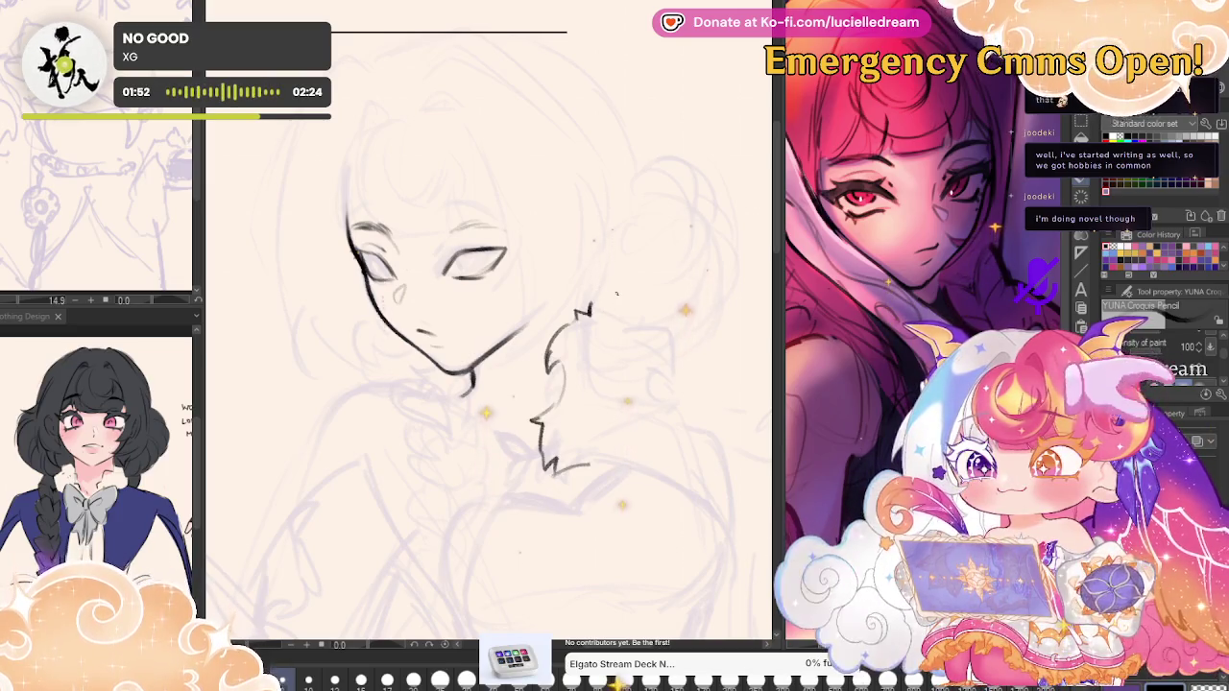
{"action": "mouse_move", "coordinate": [616, 293]}
{"action": "left_mouse_down"}
{"action": "mouse_move", "coordinate": [650, 295]}
{"action": "mouse_move", "coordinate": [706, 366]}
{"action": "mouse_move", "coordinate": [688, 402]}
{"action": "left_mouse_up"}
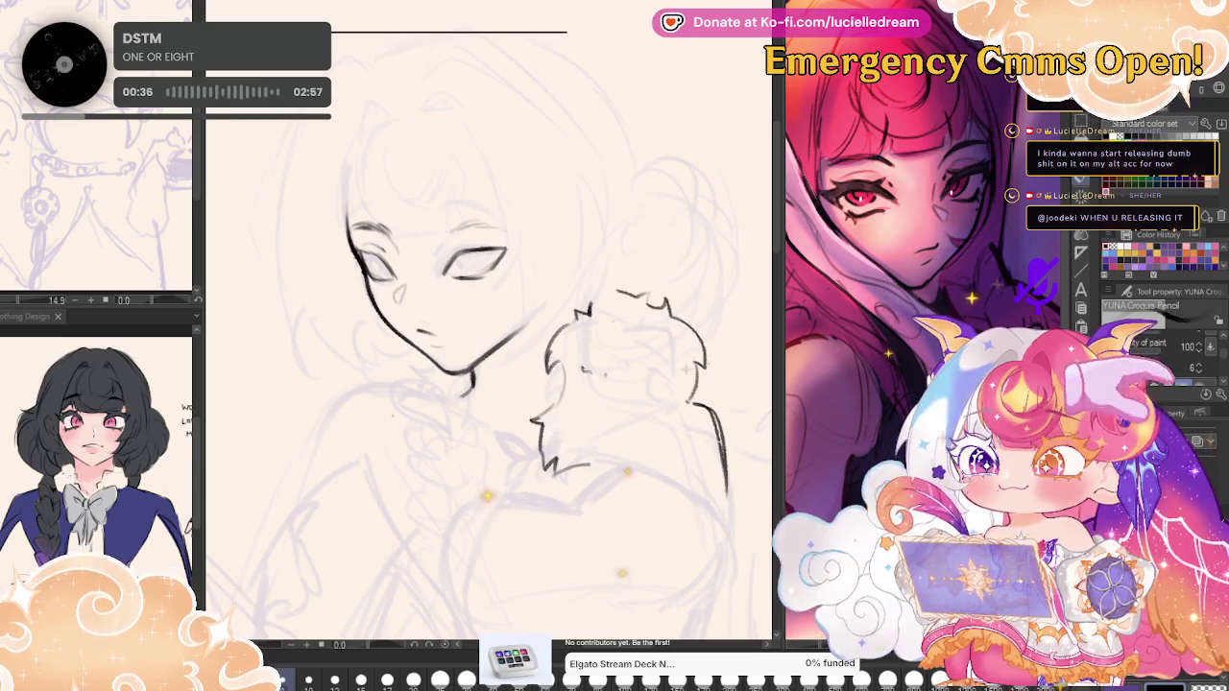
{"action": "mouse_move", "coordinate": [870, 489]}
{"action": "left_mouse_down"}
{"action": "mouse_move", "coordinate": [711, 336]}
{"action": "mouse_move", "coordinate": [688, 210]}
{"action": "mouse_move", "coordinate": [628, 351]}
{"action": "left_mouse_up"}
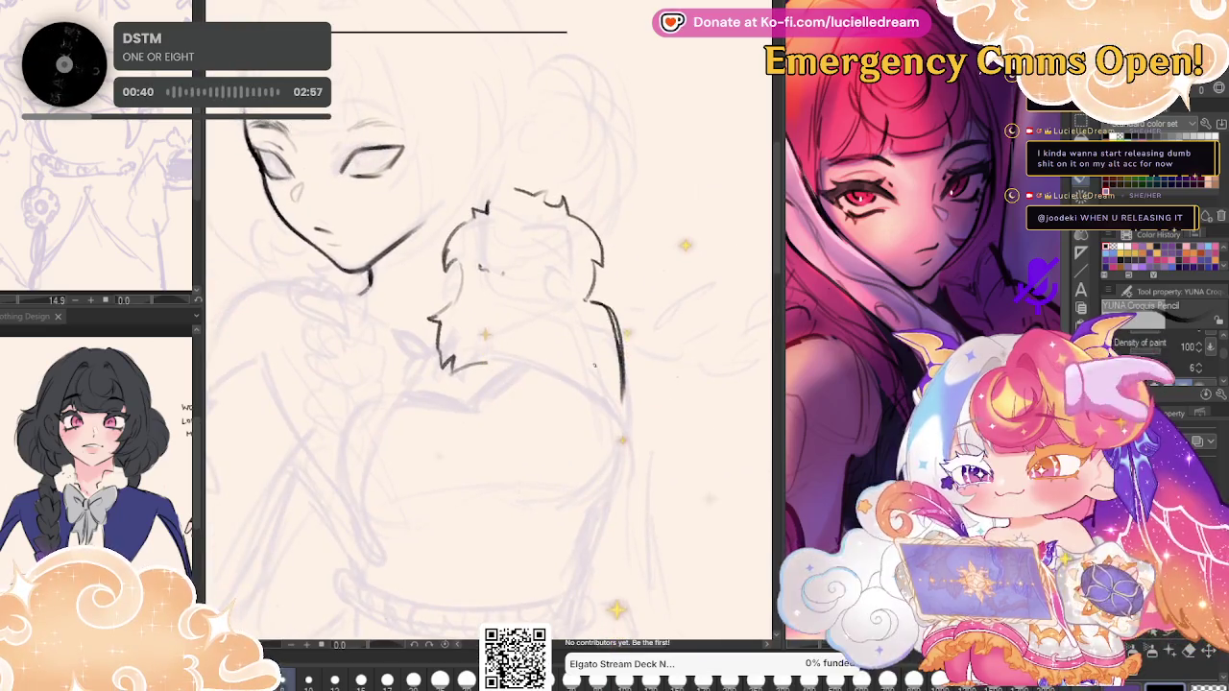
Ink the fur collar's lower edge, checking in a mirrored view and undoing the bad body stroke.
{"action": "left_click_drag", "start_coordinate": [593, 356], "coordinate": [606, 389]}
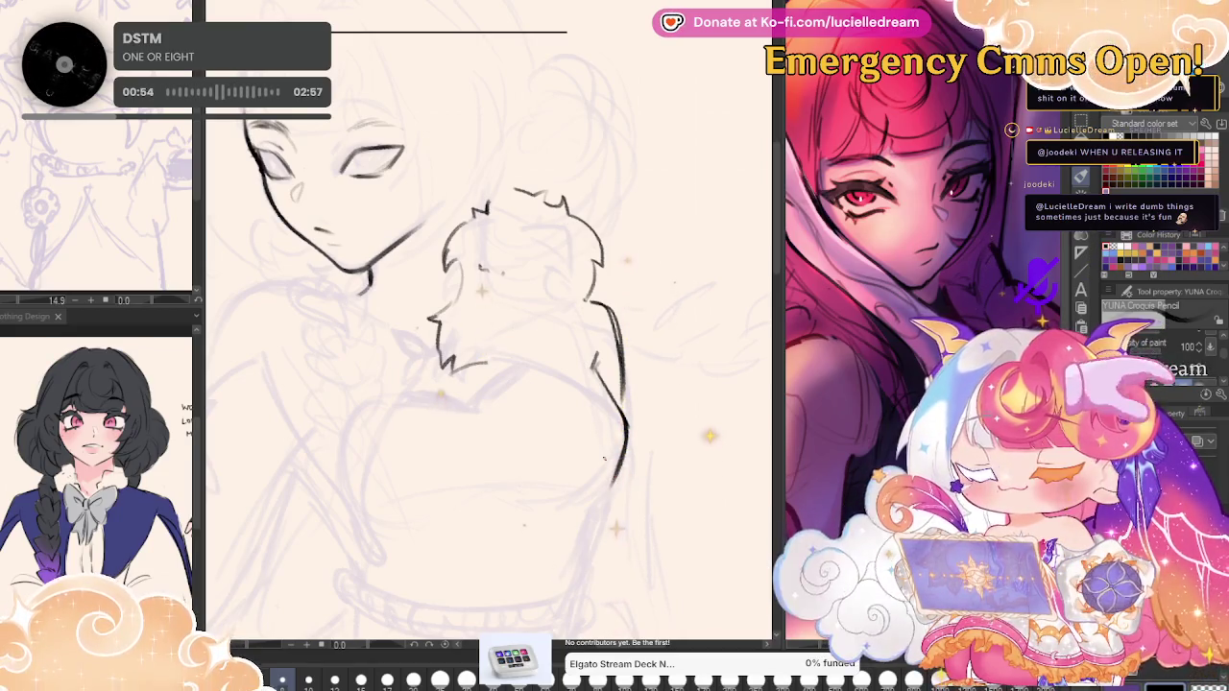
{"action": "key", "text": "h"}
{"action": "key", "text": "ctrl+z"}
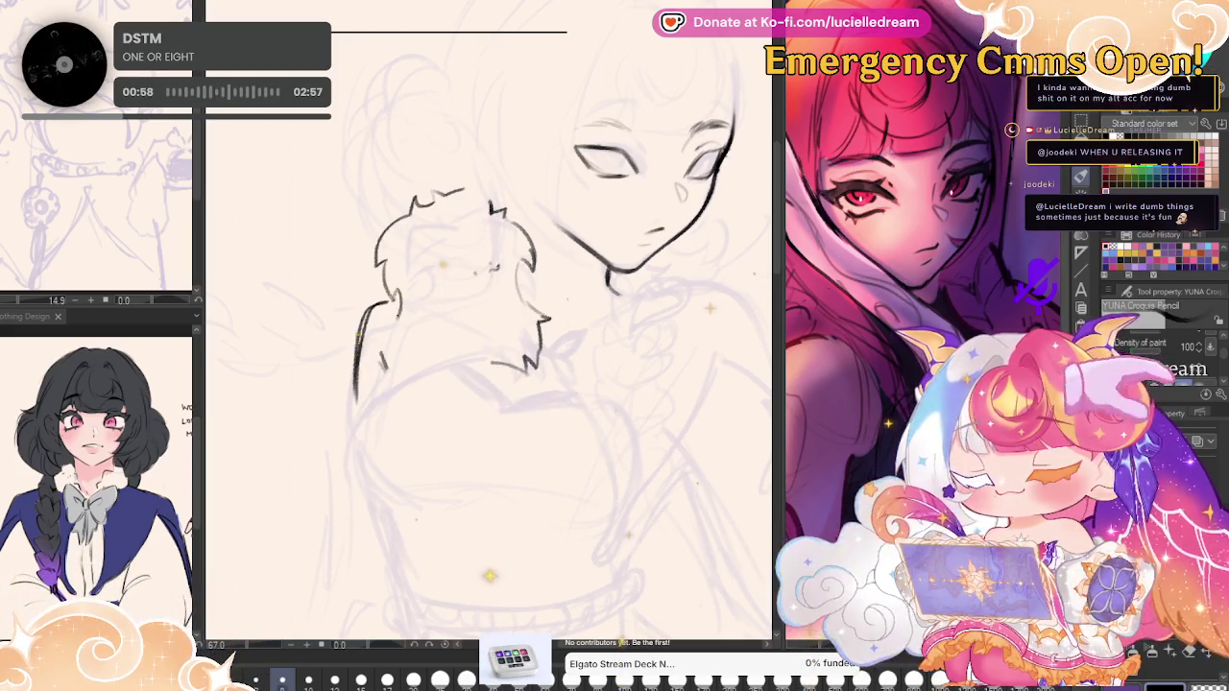
{"action": "left_click_drag", "start_coordinate": [413, 343], "coordinate": [485, 365]}
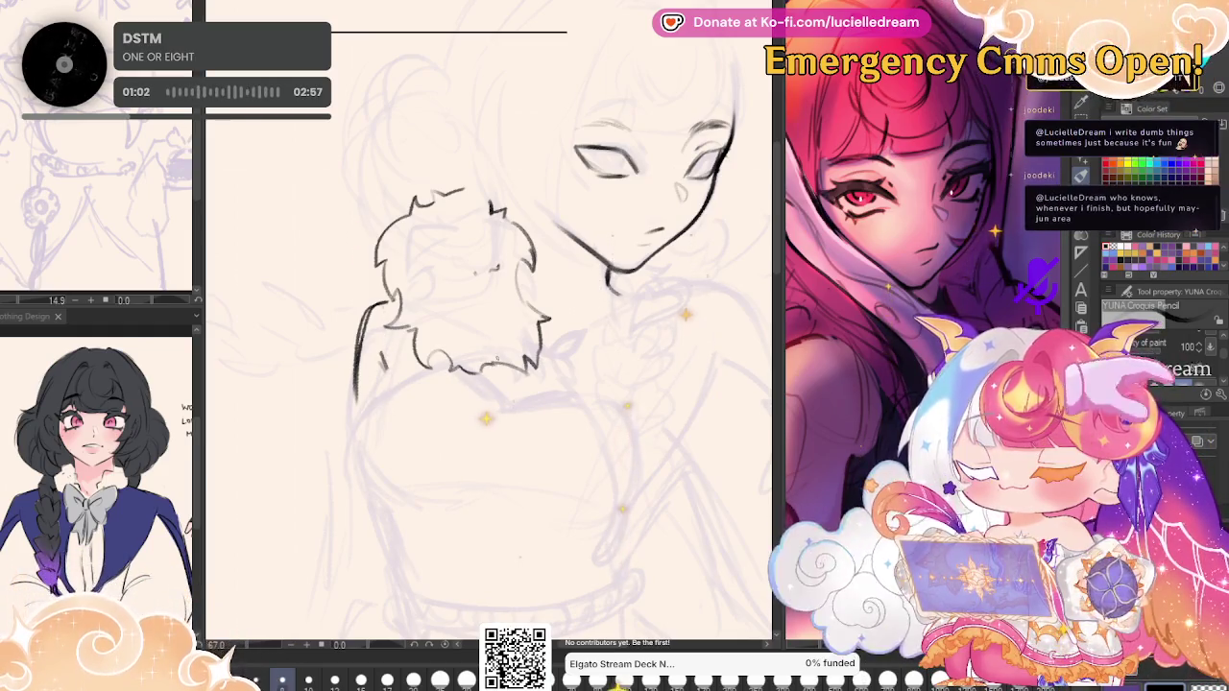
{"action": "key", "text": "h"}
Recentre on the collar and start the small bow-shaped hair clip at its left edge.
{"action": "mouse_move", "coordinate": [626, 298]}
{"action": "left_mouse_down"}
{"action": "mouse_move", "coordinate": [738, 235]}
{"action": "mouse_move", "coordinate": [718, 277]}
{"action": "left_mouse_up"}
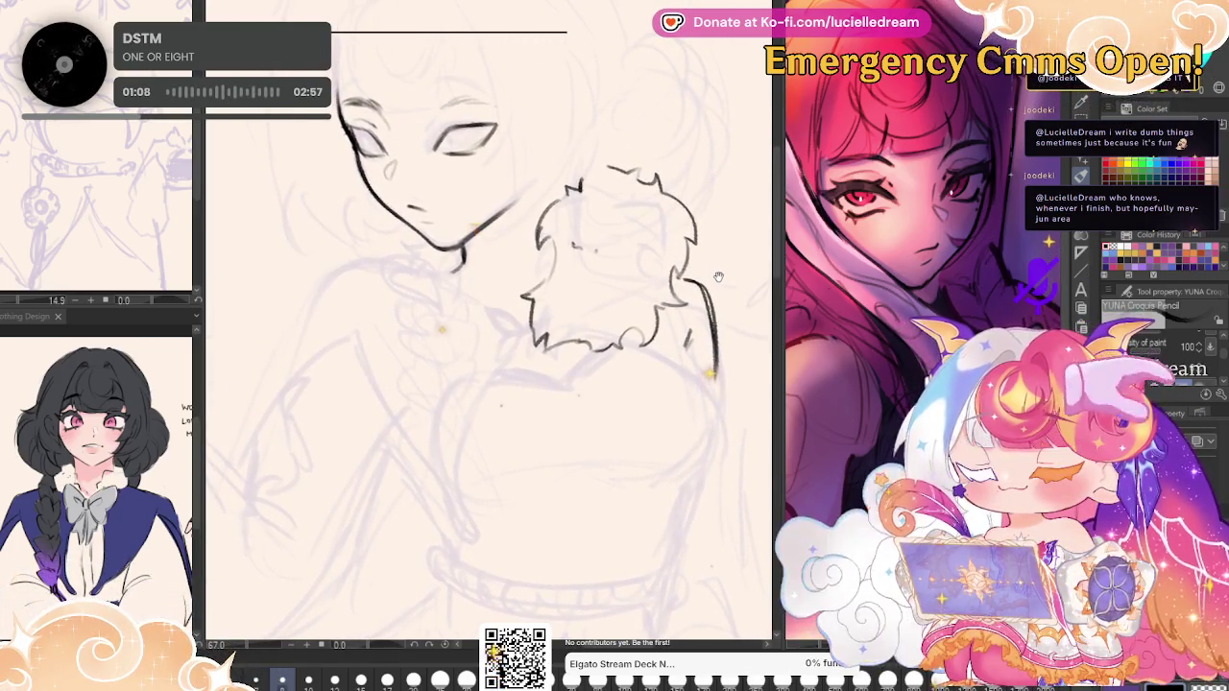
{"action": "left_click_drag", "start_coordinate": [717, 277], "coordinate": [721, 281]}
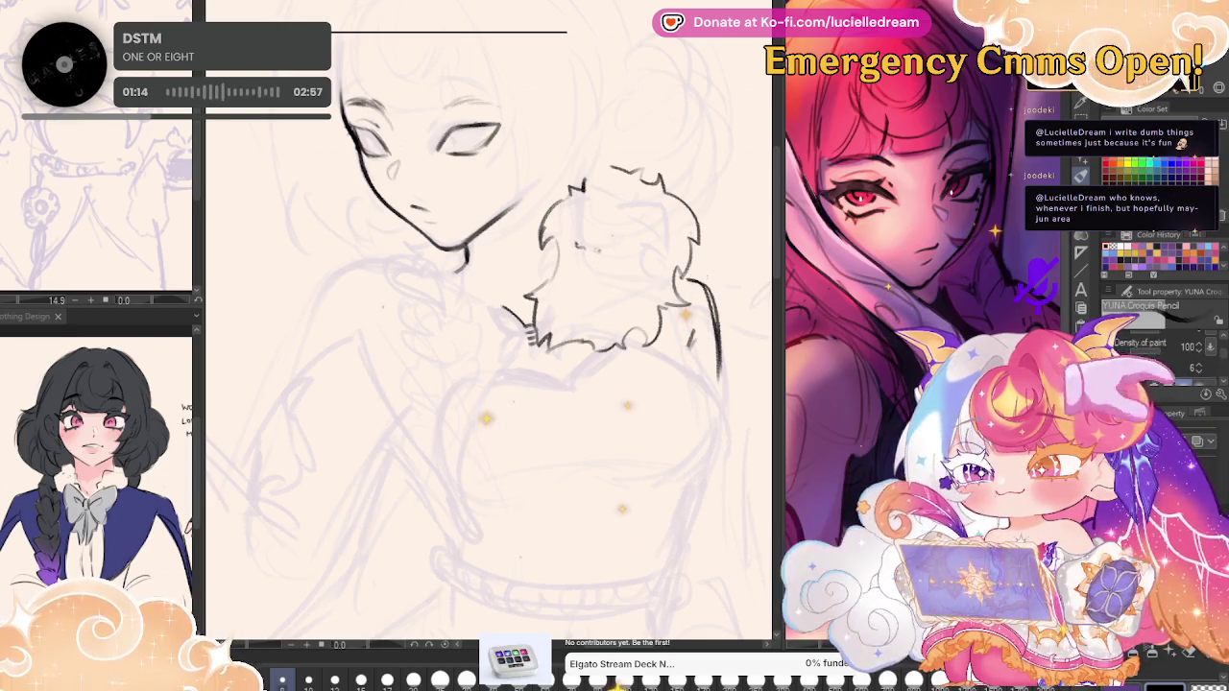
{"action": "left_click_drag", "start_coordinate": [488, 306], "coordinate": [528, 328]}
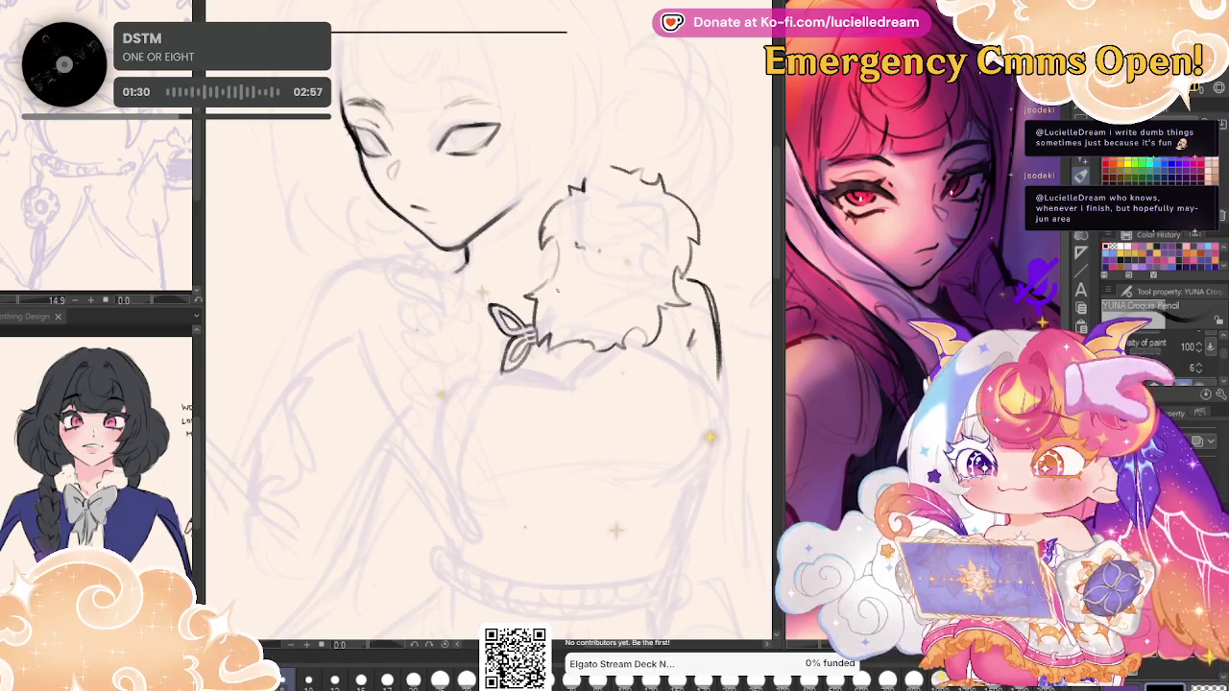
Check the curled braid strokes under the chin in a mirrored canvas view.
{"action": "key", "text": "h"}
{"action": "key", "text": "h"}
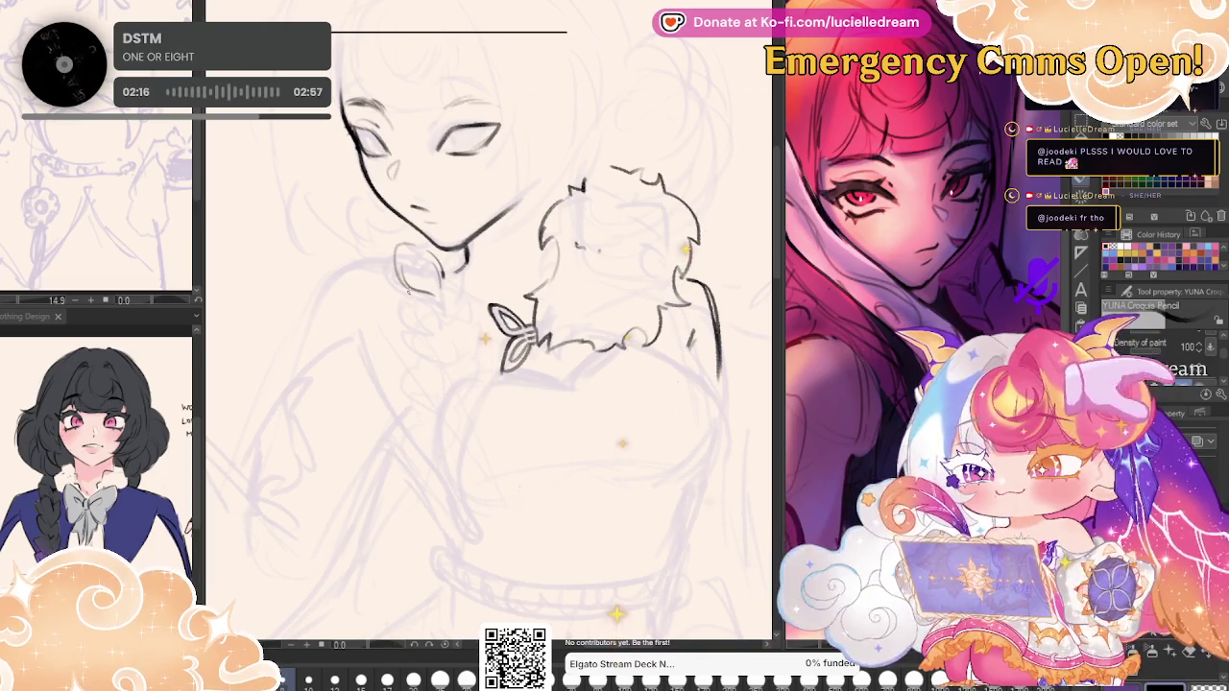
{"action": "key", "text": "h"}
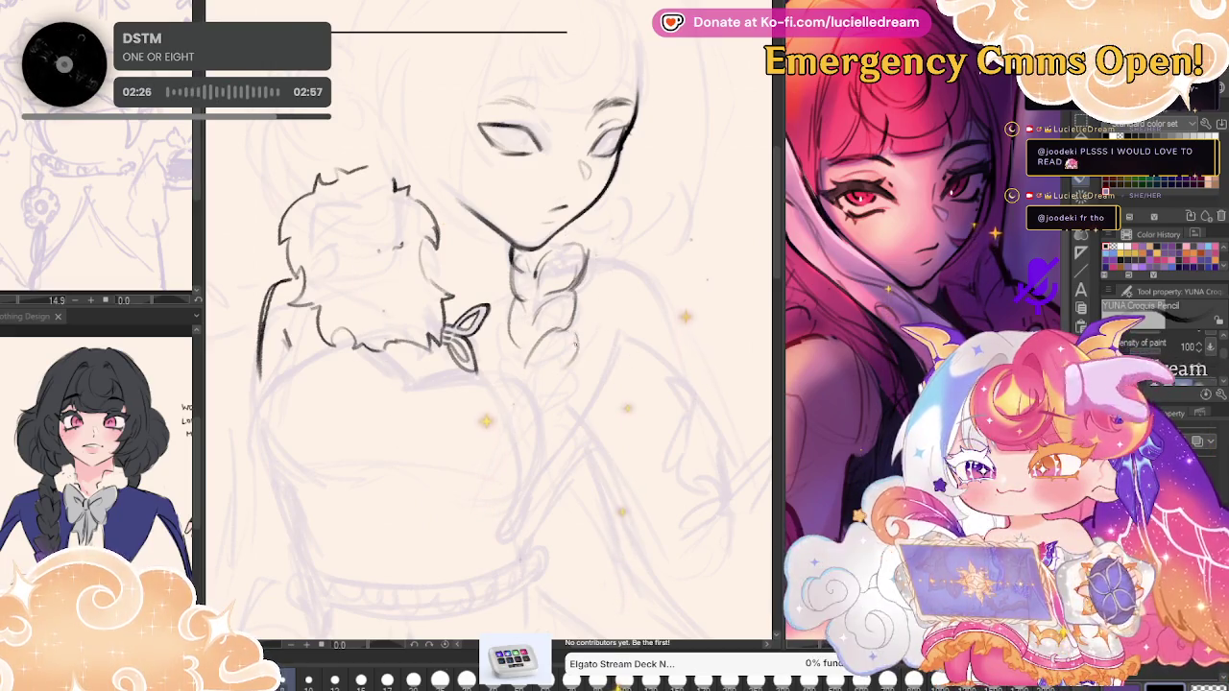
Ink the braid's tail down the chest and the contour beside it up toward the hair clip.
{"action": "key", "text": "h"}
{"action": "scroll", "coordinate": [490, 317], "scroll_direction": "down", "scroll_amount": 3}
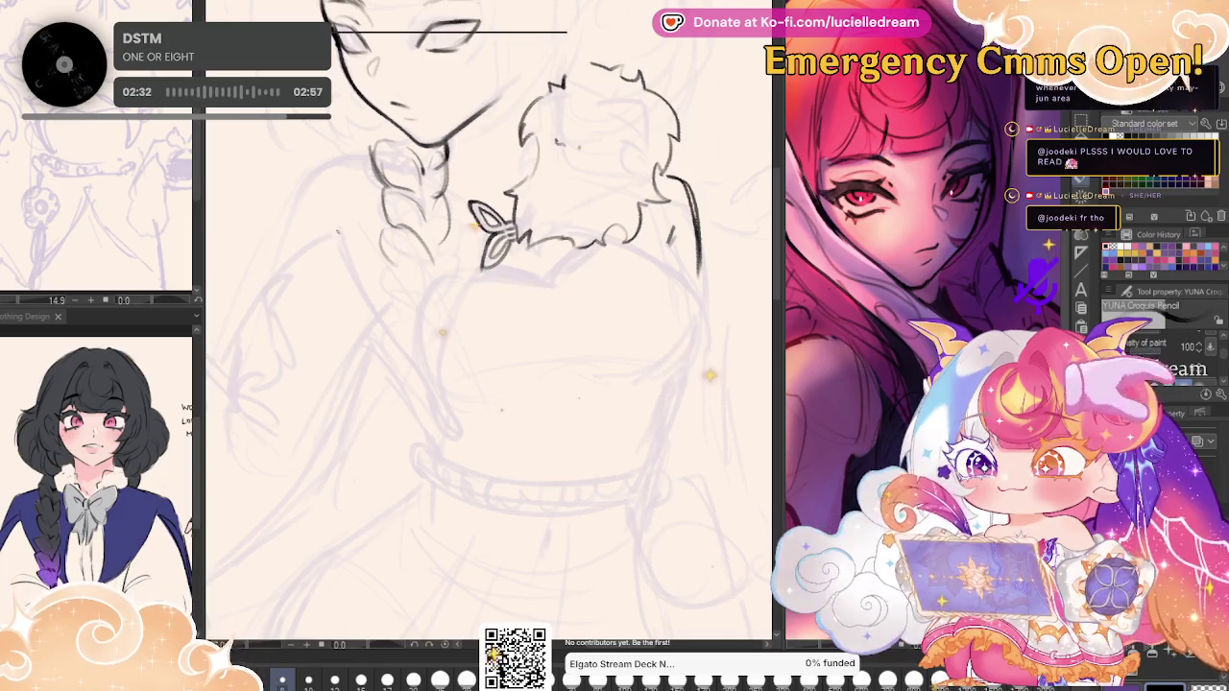
{"action": "mouse_move", "coordinate": [334, 211]}
{"action": "left_mouse_down"}
{"action": "mouse_move", "coordinate": [359, 307]}
{"action": "mouse_move", "coordinate": [457, 441]}
{"action": "left_mouse_up"}
{"action": "left_click_drag", "start_coordinate": [447, 322], "coordinate": [464, 447]}
{"action": "left_click_drag", "start_coordinate": [485, 270], "coordinate": [447, 327]}
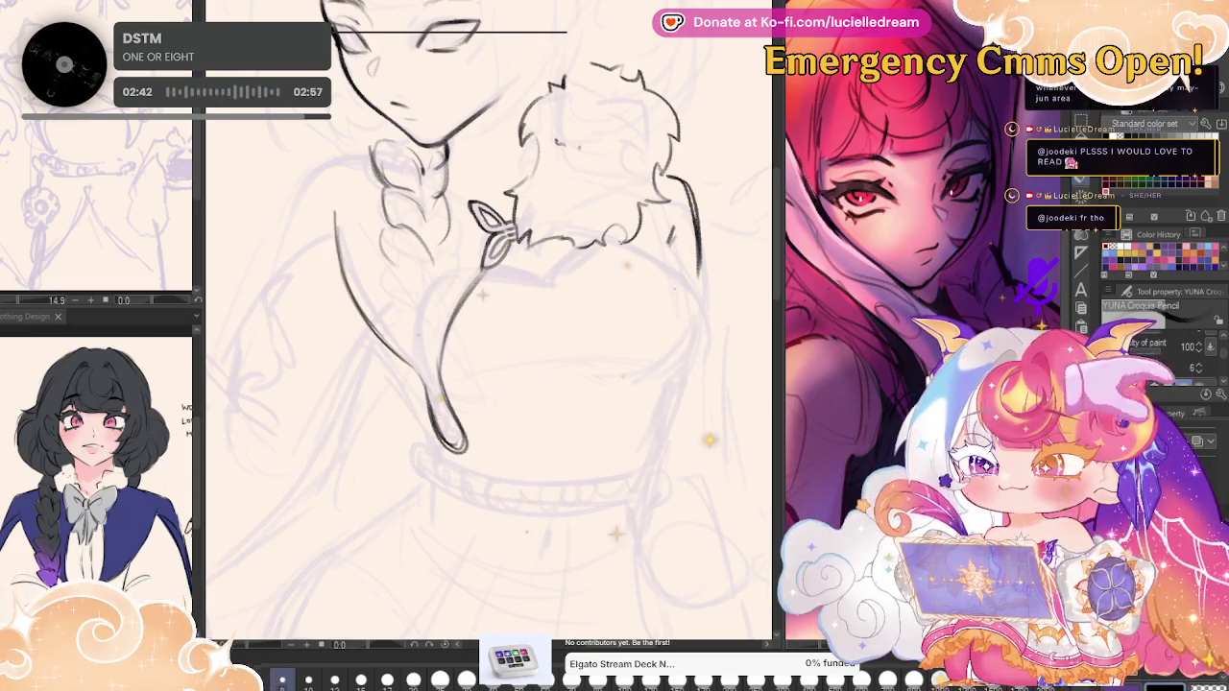
Check the braid in a mirrored view, then pan down over the torso.
{"action": "key", "text": "h"}
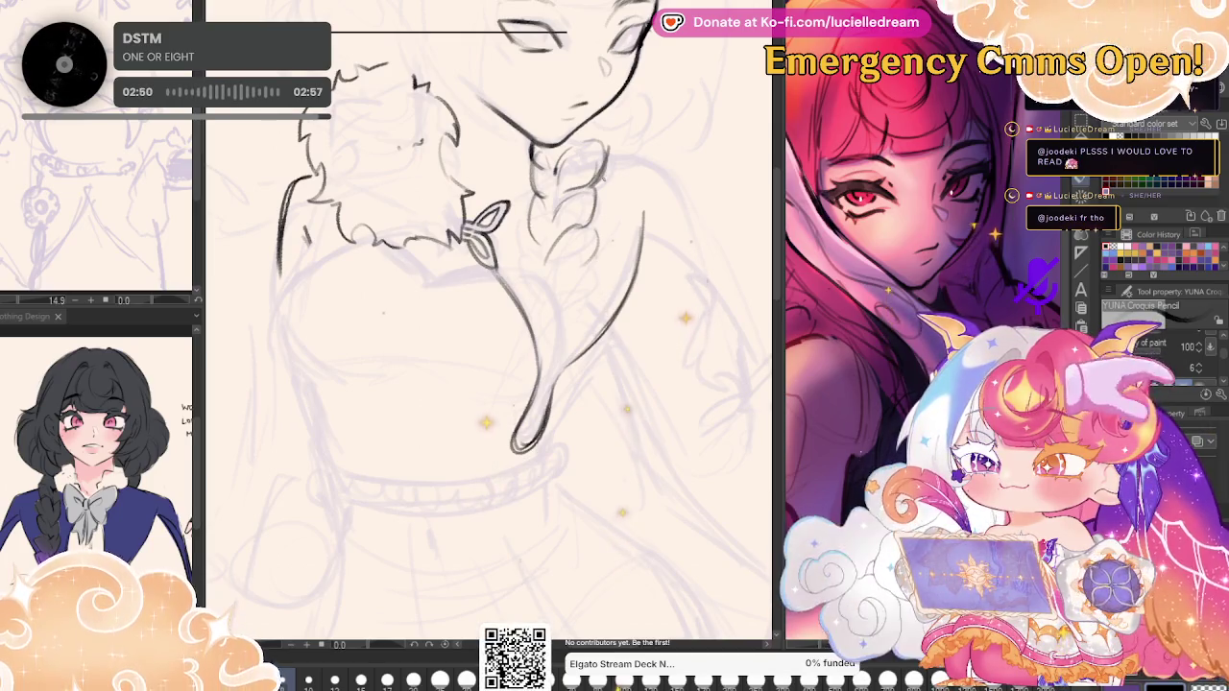
{"action": "left_click_drag", "start_coordinate": [629, 243], "coordinate": [731, 295]}
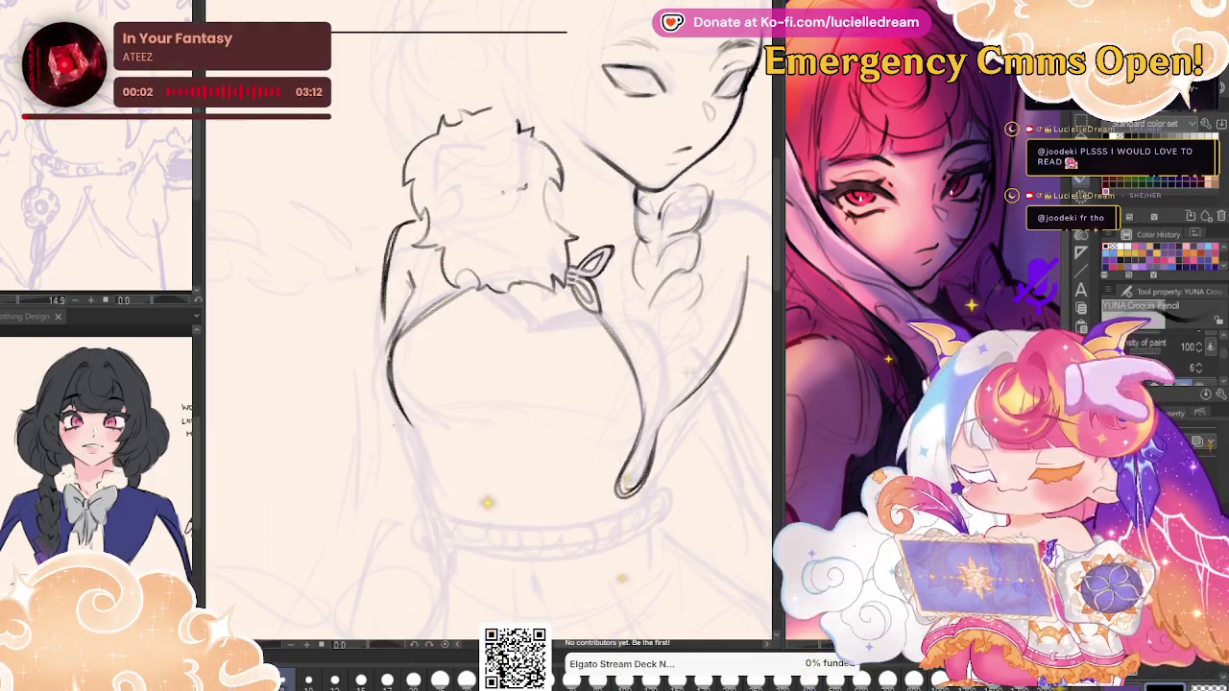
{"action": "key", "text": "h"}
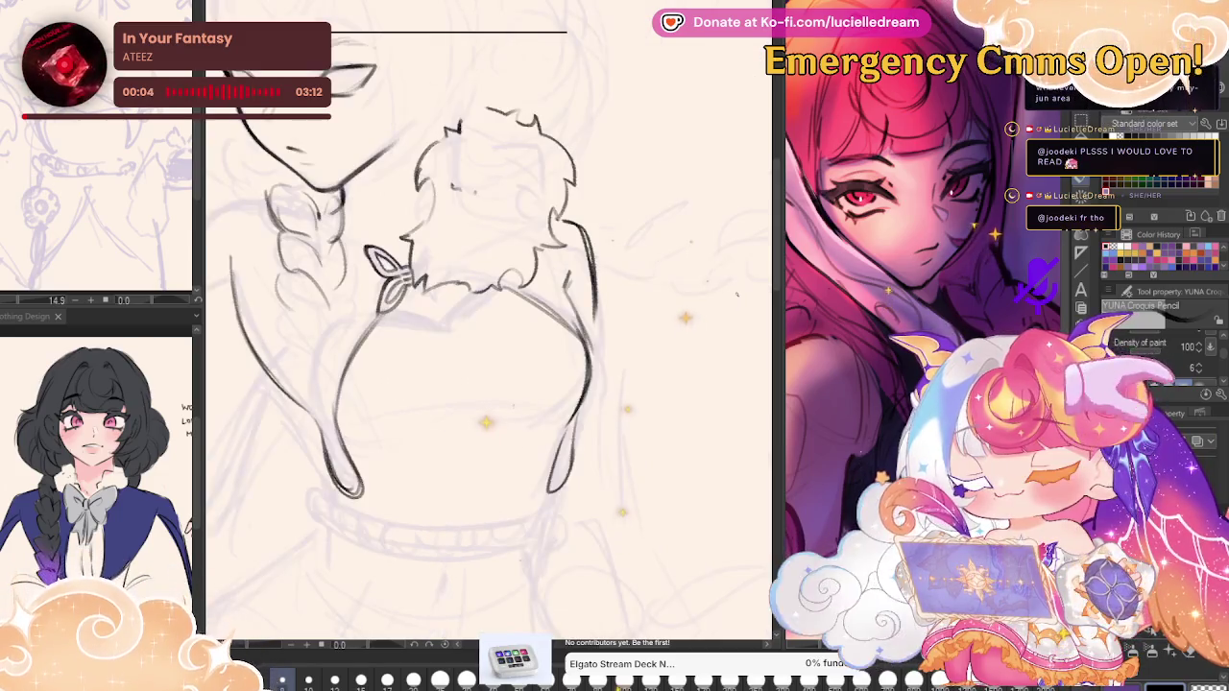
{"action": "left_click_drag", "start_coordinate": [717, 367], "coordinate": [756, 412]}
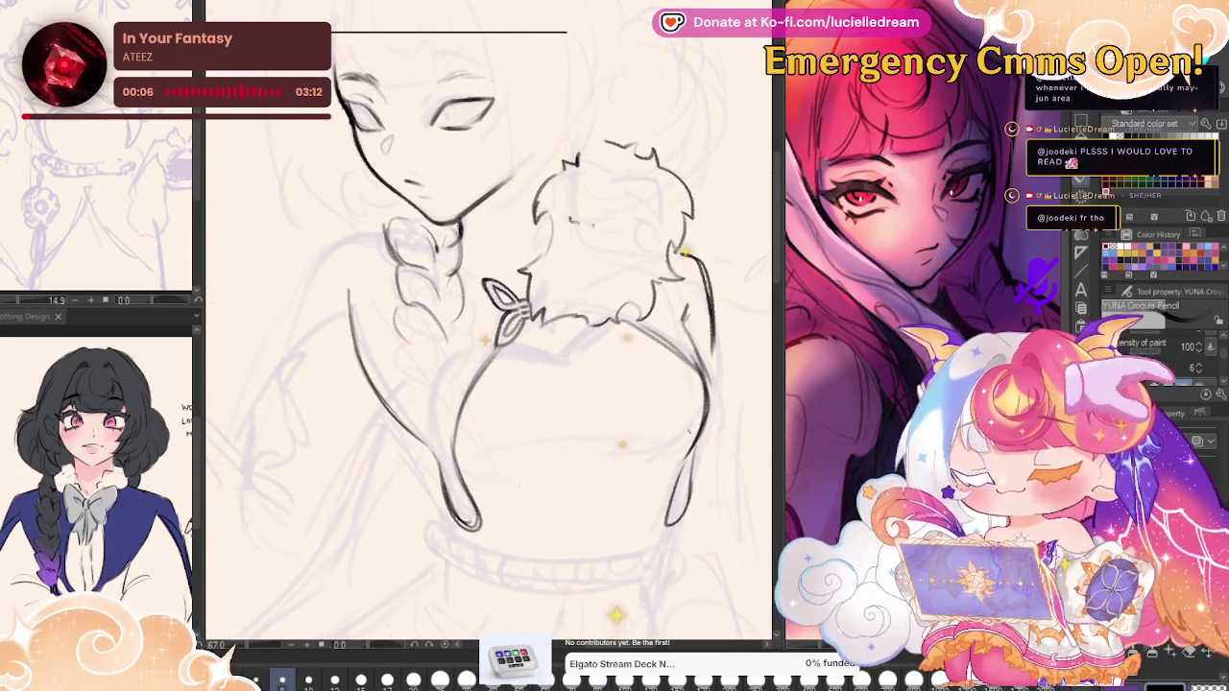
Erase the lower left body lines and ink the torso's left contour on a rotated, mirrored view.
{"action": "left_click_drag", "start_coordinate": [346, 276], "coordinate": [374, 394]}
{"action": "mouse_move", "coordinate": [476, 536]}
{"action": "left_mouse_down"}
{"action": "mouse_move", "coordinate": [458, 447]}
{"action": "mouse_move", "coordinate": [489, 363]}
{"action": "left_mouse_up"}
{"action": "key", "text": "h"}
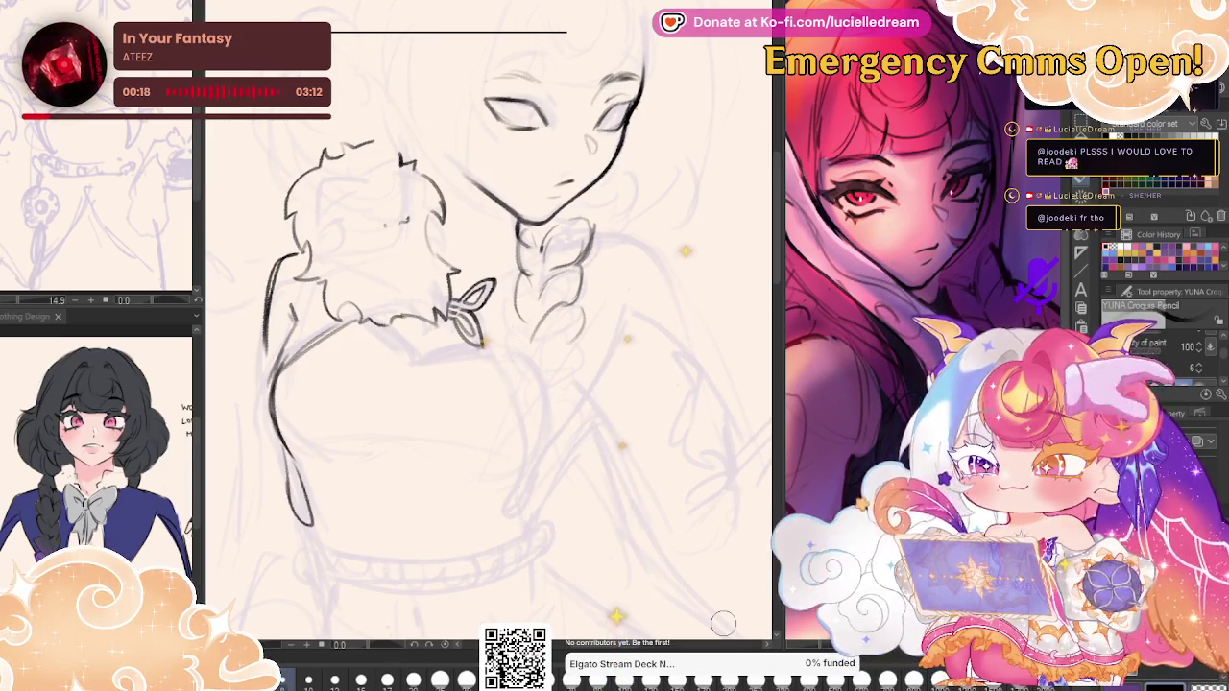
{"action": "mouse_move", "coordinate": [423, 91]}
{"action": "left_mouse_down"}
{"action": "mouse_move", "coordinate": [451, 77]}
{"action": "mouse_move", "coordinate": [535, 108]}
{"action": "left_mouse_up"}
{"action": "mouse_move", "coordinate": [255, 259]}
{"action": "left_mouse_down"}
{"action": "mouse_move", "coordinate": [258, 306]}
{"action": "mouse_move", "coordinate": [327, 363]}
{"action": "left_mouse_up"}
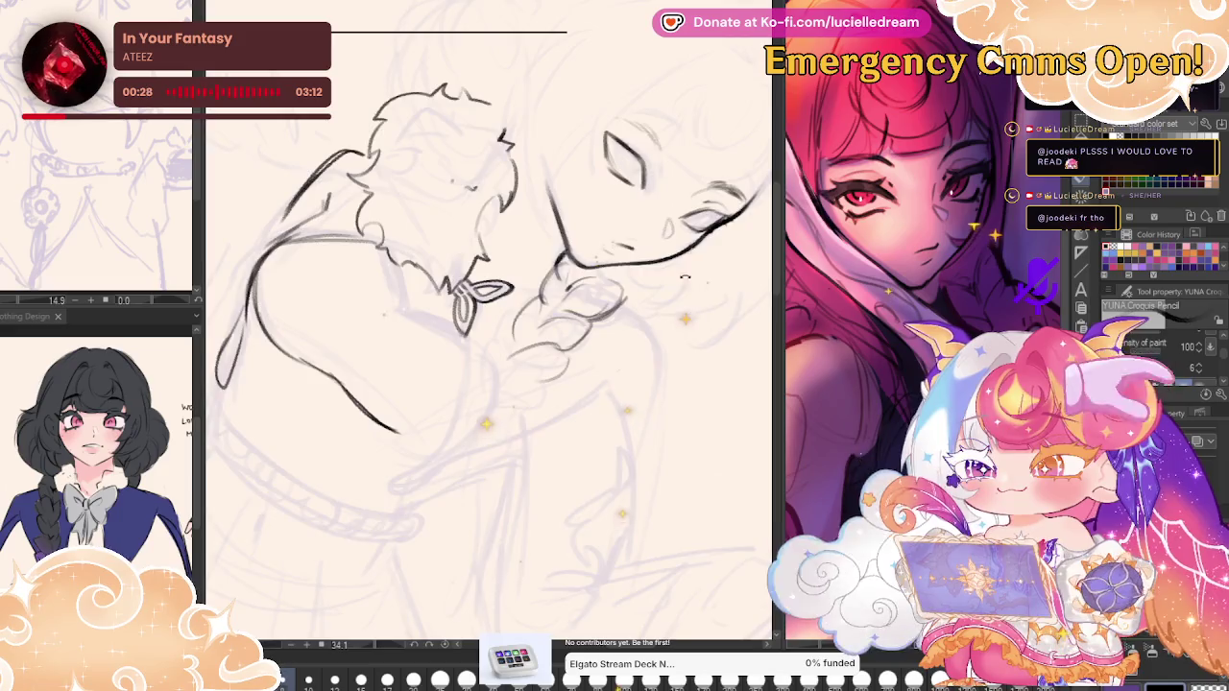
Extend the long outer torso contour toward the waistband and add a small hook at its top.
{"action": "key", "text": "ctrl+at"}
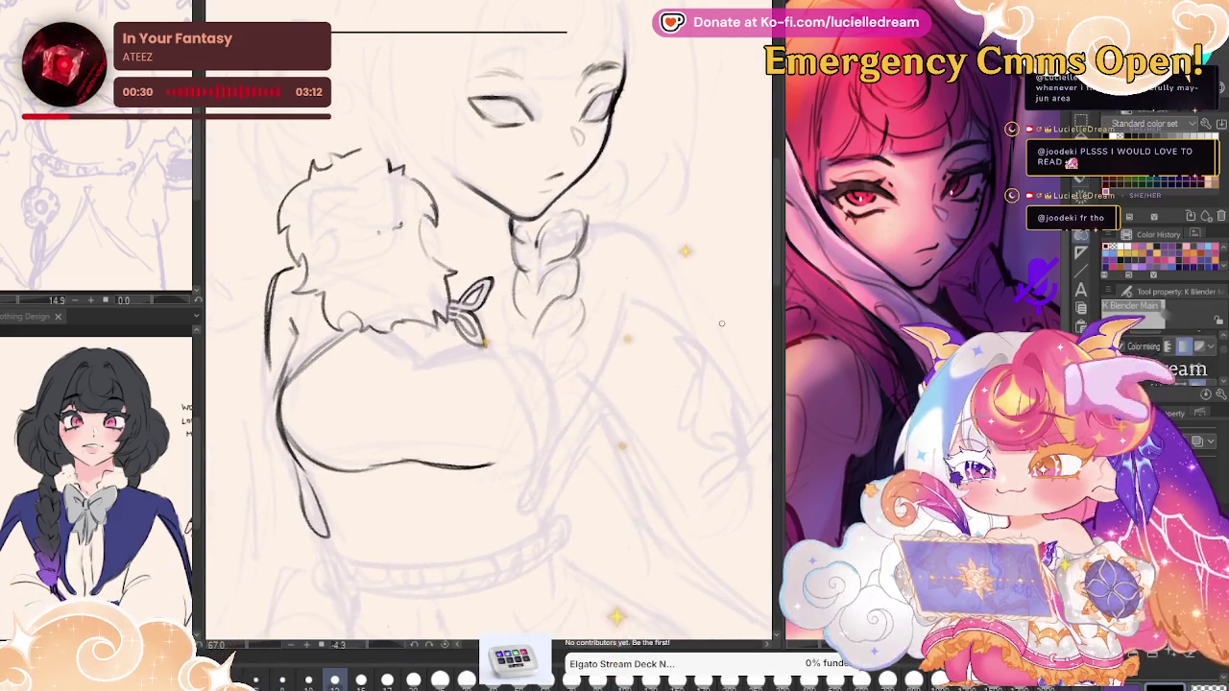
{"action": "key", "text": "h"}
{"action": "key", "text": "p"}
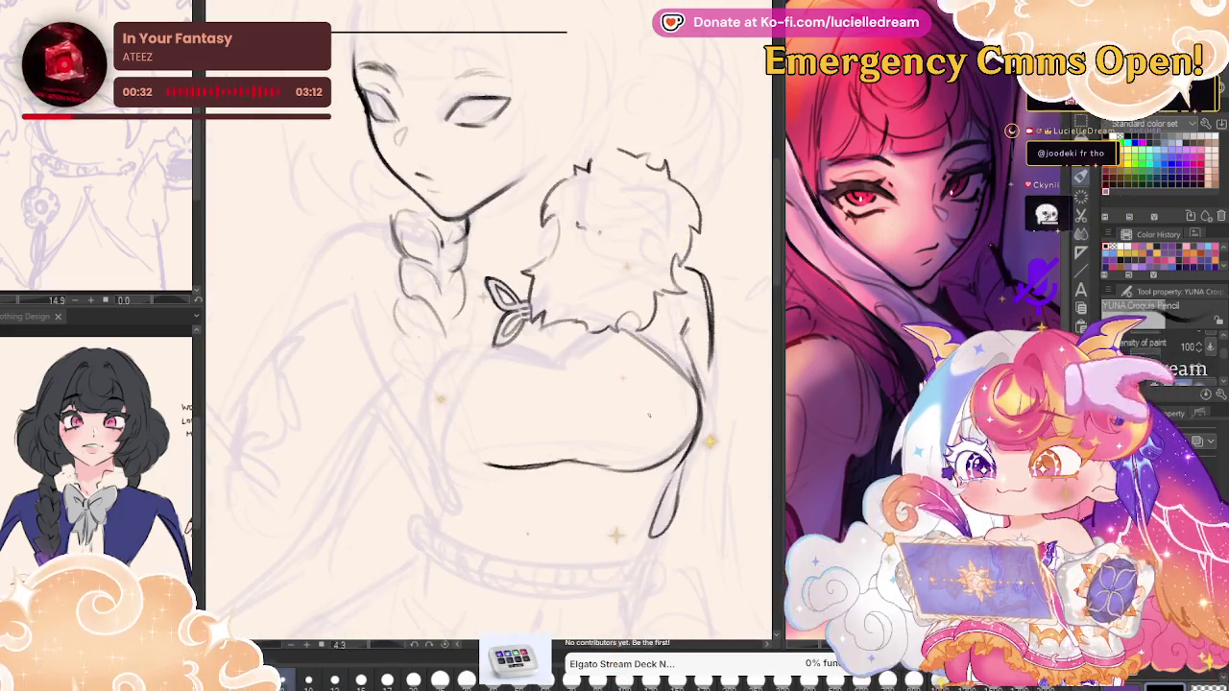
{"action": "left_click_drag", "start_coordinate": [648, 415], "coordinate": [619, 328]}
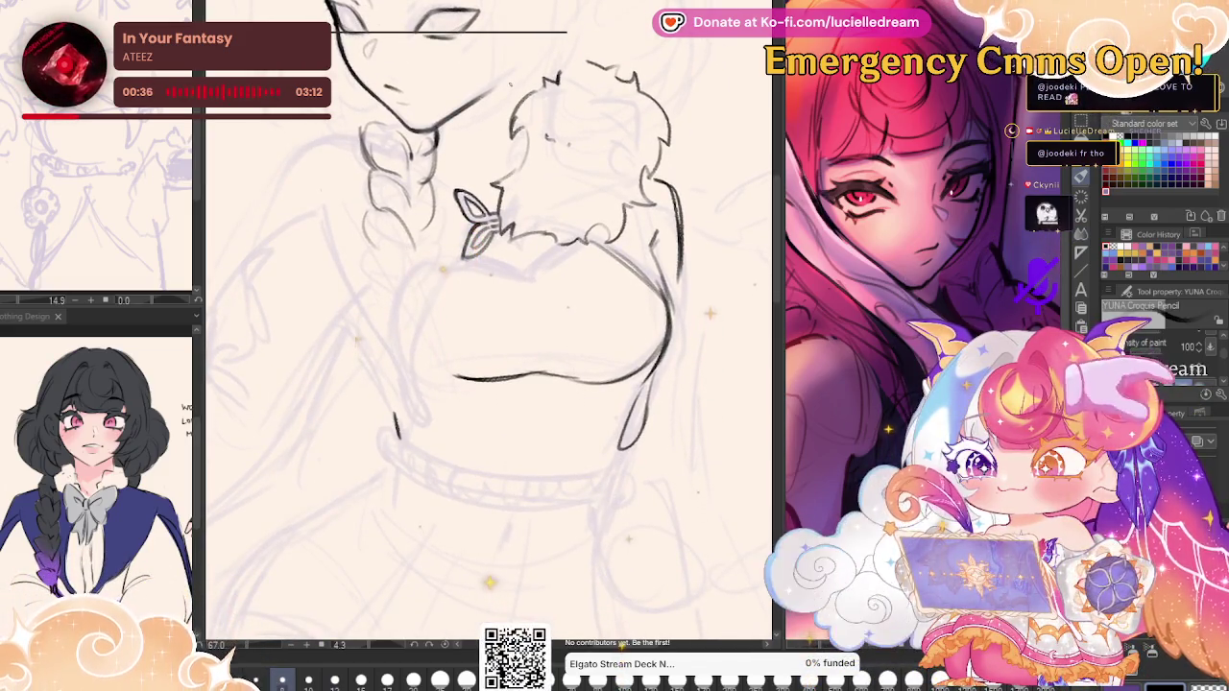
{"action": "mouse_move", "coordinate": [619, 443]}
{"action": "left_mouse_down"}
{"action": "mouse_move", "coordinate": [608, 470]}
{"action": "mouse_move", "coordinate": [451, 480]}
{"action": "left_mouse_up"}
{"action": "left_click_drag", "start_coordinate": [338, 305], "coordinate": [436, 501]}
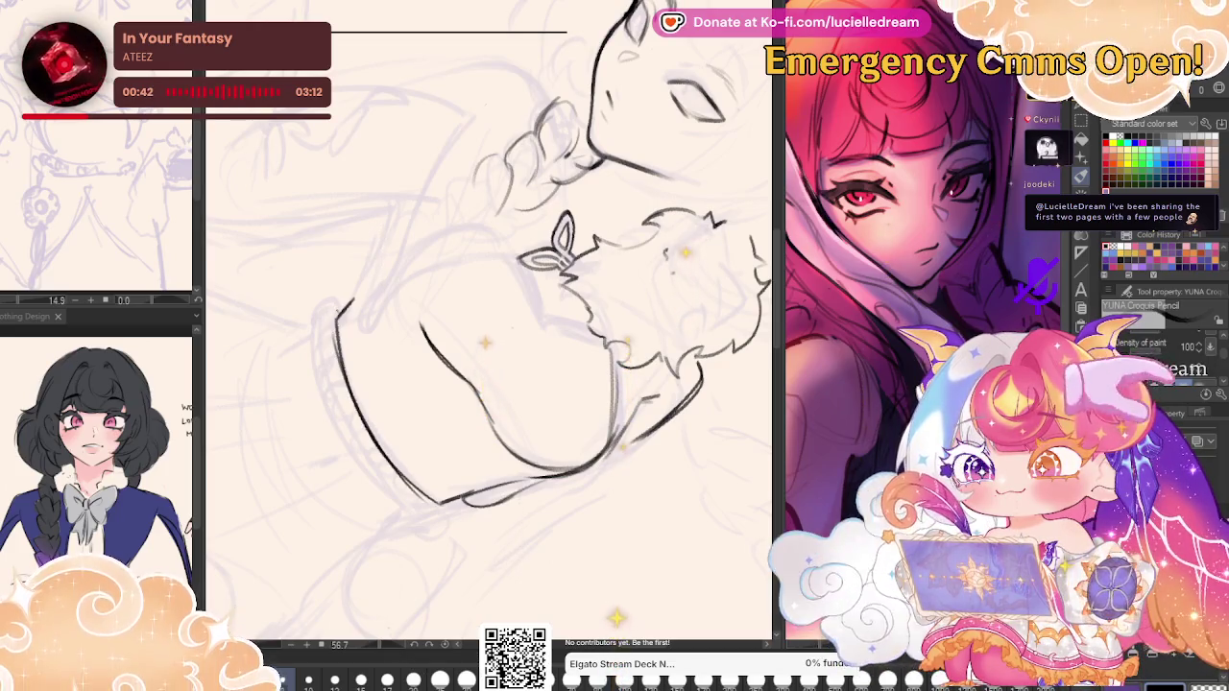
{"action": "mouse_move", "coordinate": [336, 304]}
{"action": "left_mouse_down"}
{"action": "mouse_move", "coordinate": [316, 336]}
{"action": "mouse_move", "coordinate": [415, 511]}
{"action": "left_mouse_up"}
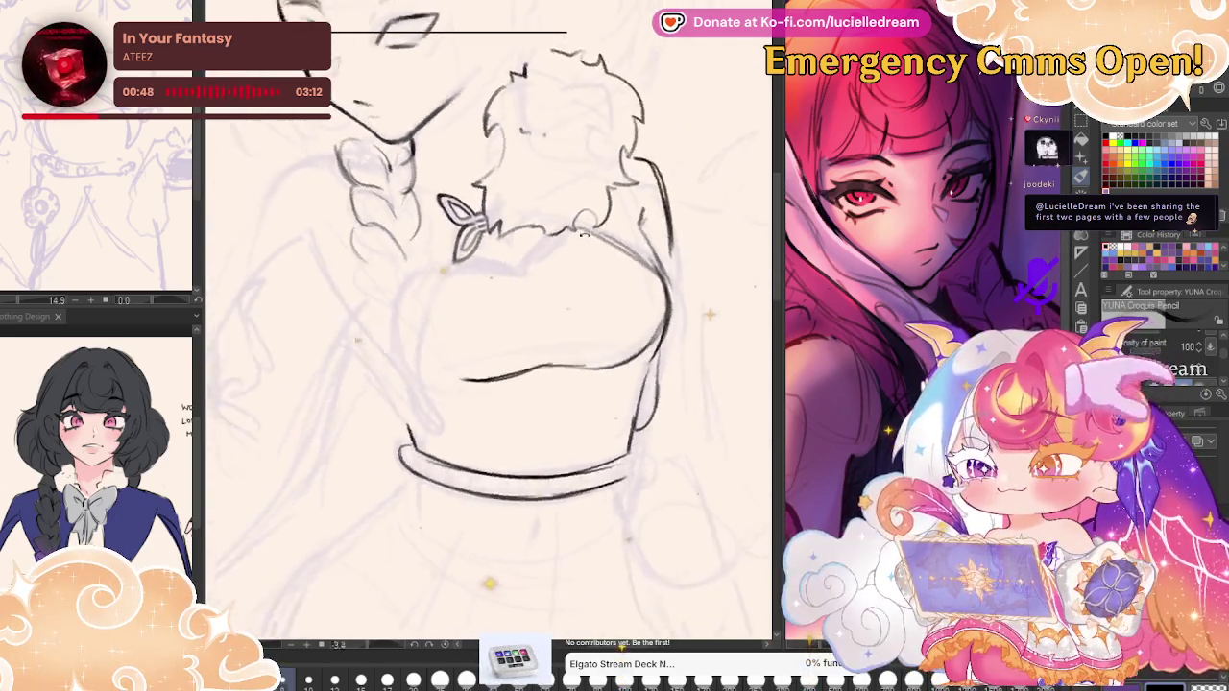
Rotate the canvas upright, redraw the torso's right side cleanly and remove the stray chest curve.
{"action": "left_click_drag", "start_coordinate": [500, 326], "coordinate": [538, 288]}
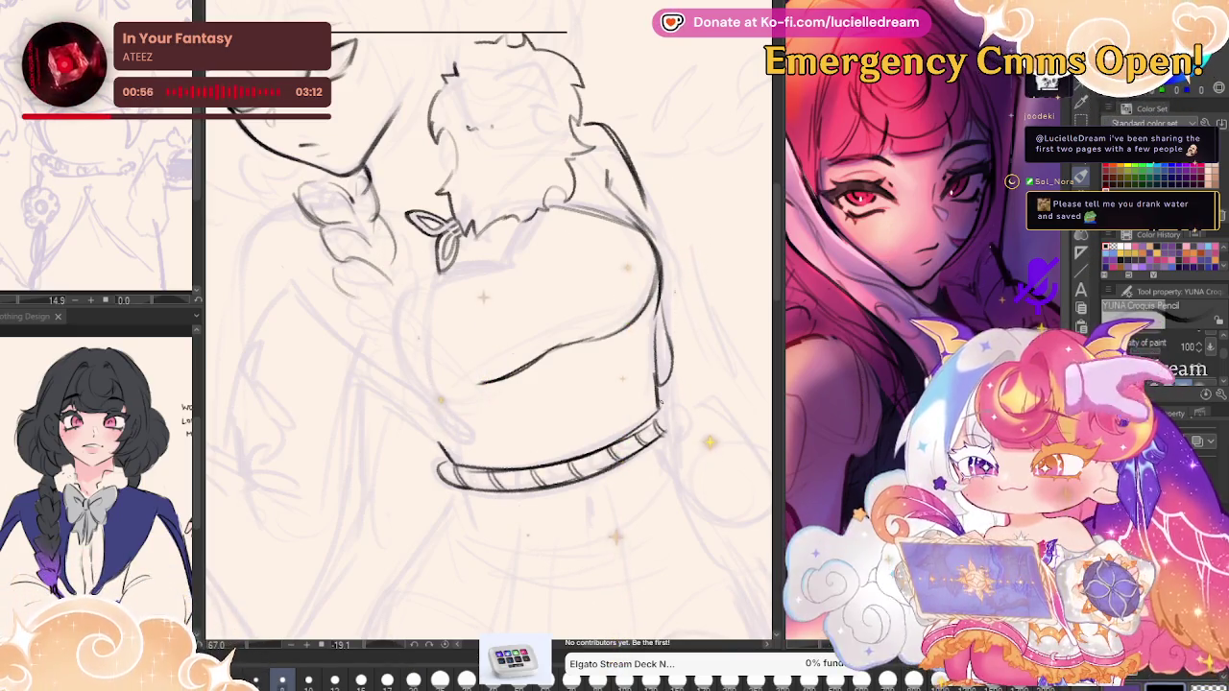
{"action": "left_click_drag", "start_coordinate": [477, 261], "coordinate": [704, 361]}
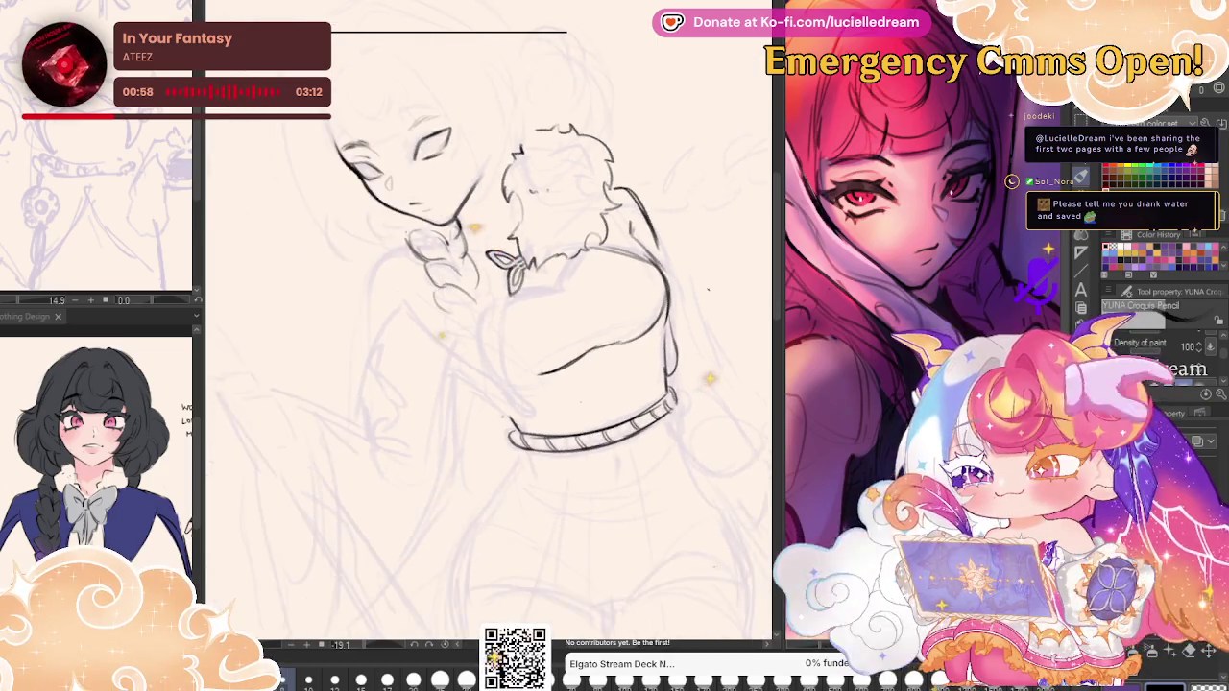
{"action": "key", "text": "h"}
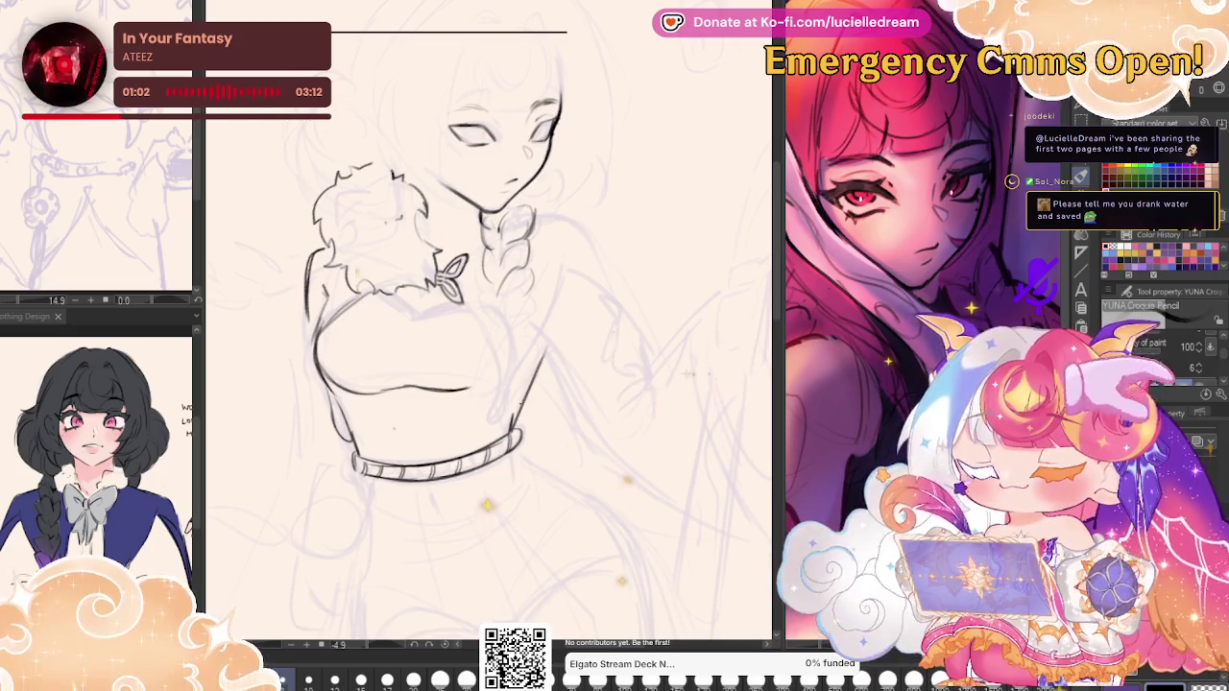
{"action": "key", "text": "ctrl+z"}
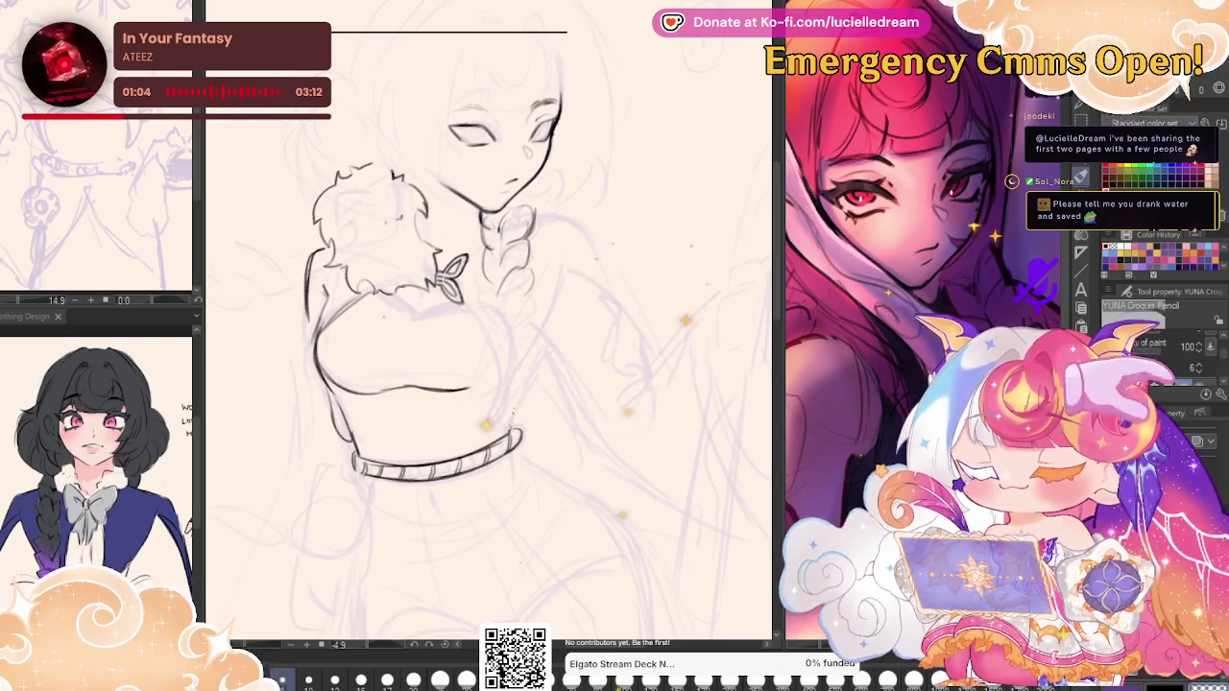
{"action": "left_click_drag", "start_coordinate": [529, 368], "coordinate": [519, 434]}
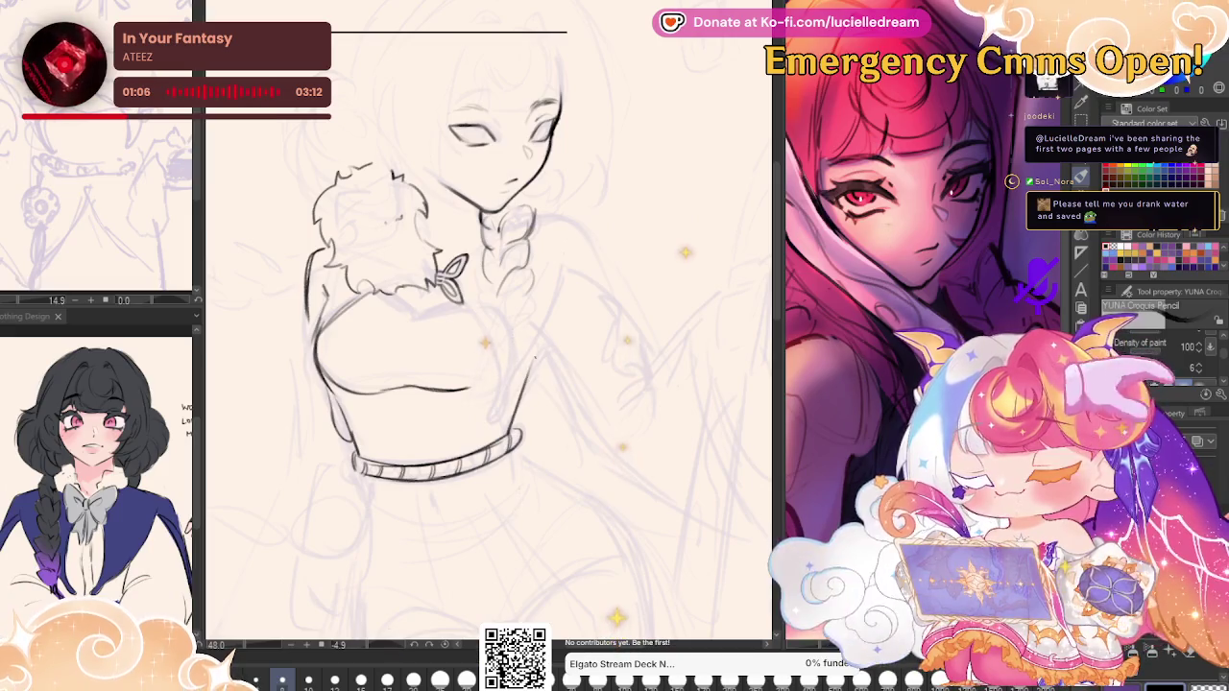
{"action": "key", "text": "h"}
{"action": "key", "text": "ctrl+z"}
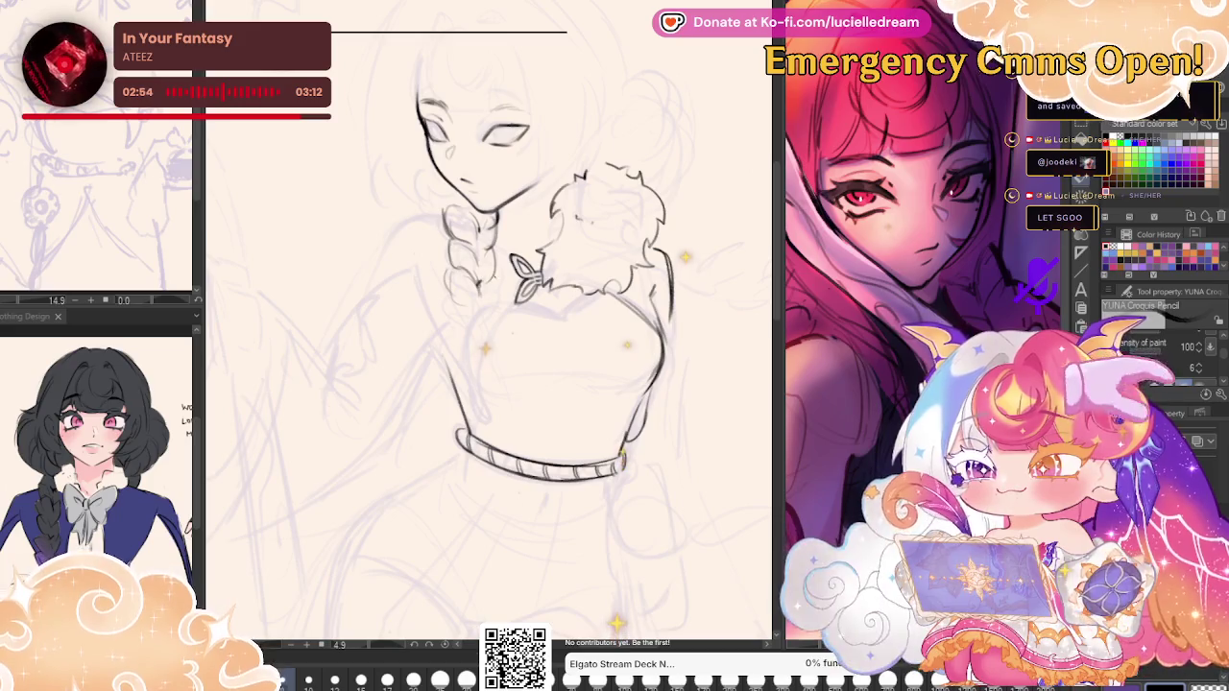
In a mirrored view, ink the braid's plaited sections below the fur collar and darken its edge.
{"action": "key", "text": "h"}
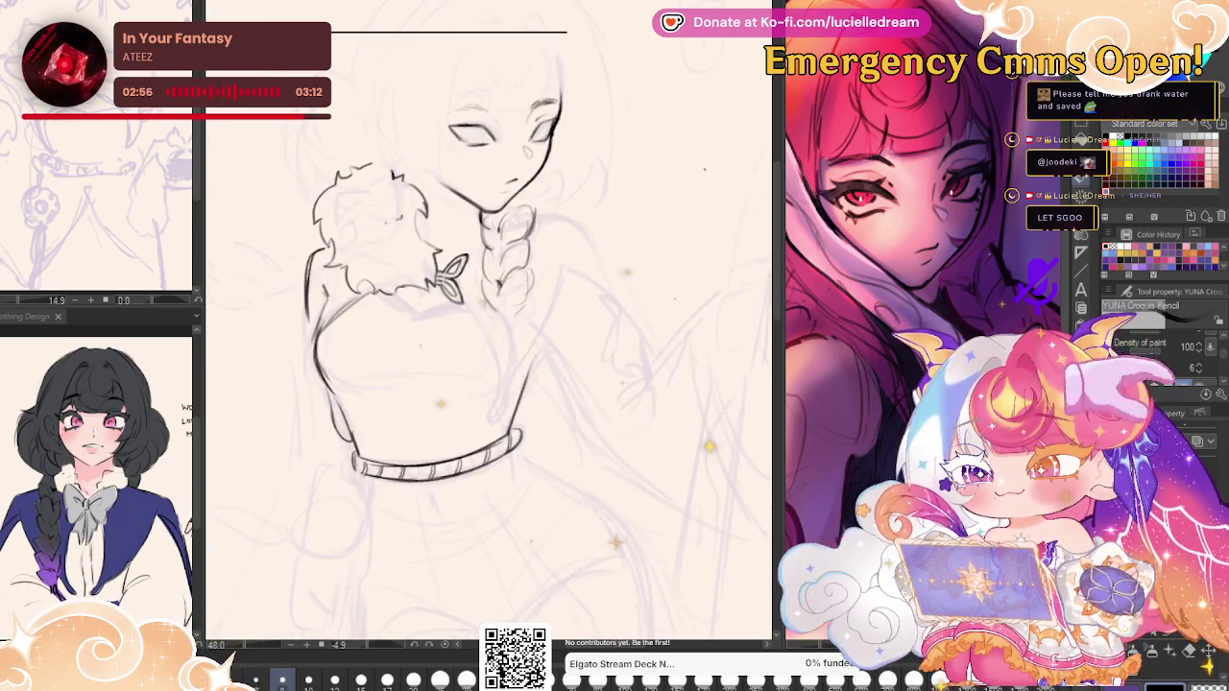
{"action": "mouse_move", "coordinate": [673, 213]}
{"action": "left_mouse_down"}
{"action": "mouse_move", "coordinate": [699, 115]}
{"action": "mouse_move", "coordinate": [712, 182]}
{"action": "left_mouse_up"}
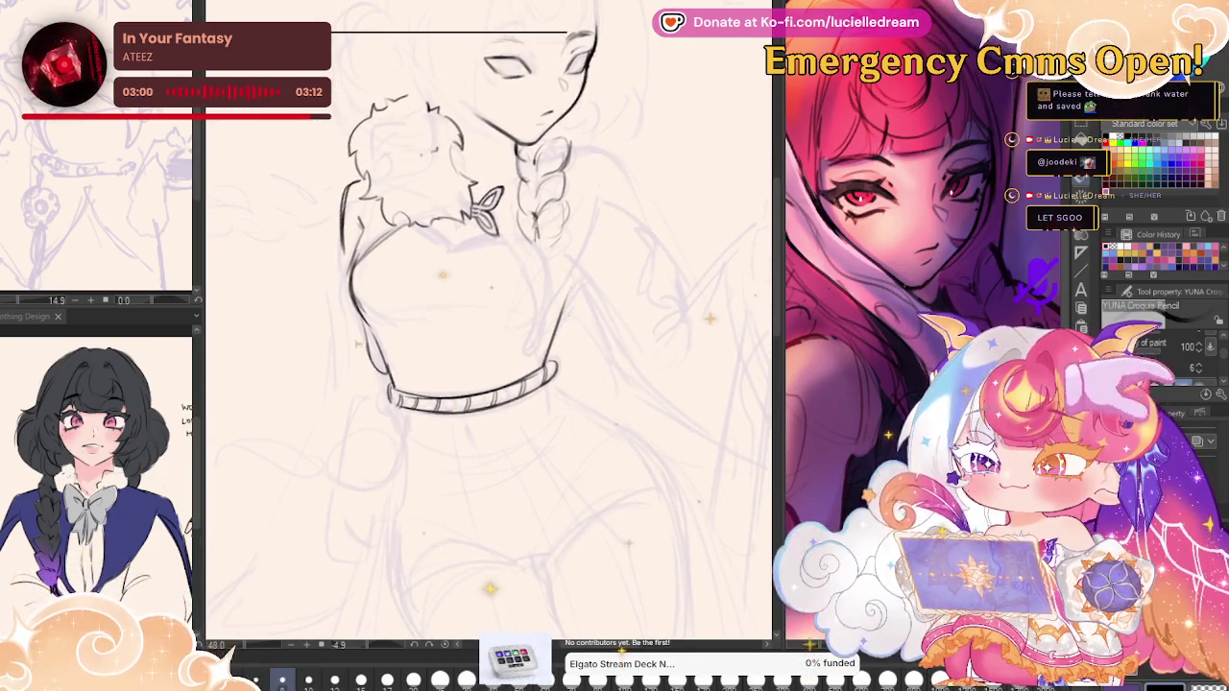
{"action": "left_click_drag", "start_coordinate": [526, 242], "coordinate": [524, 274]}
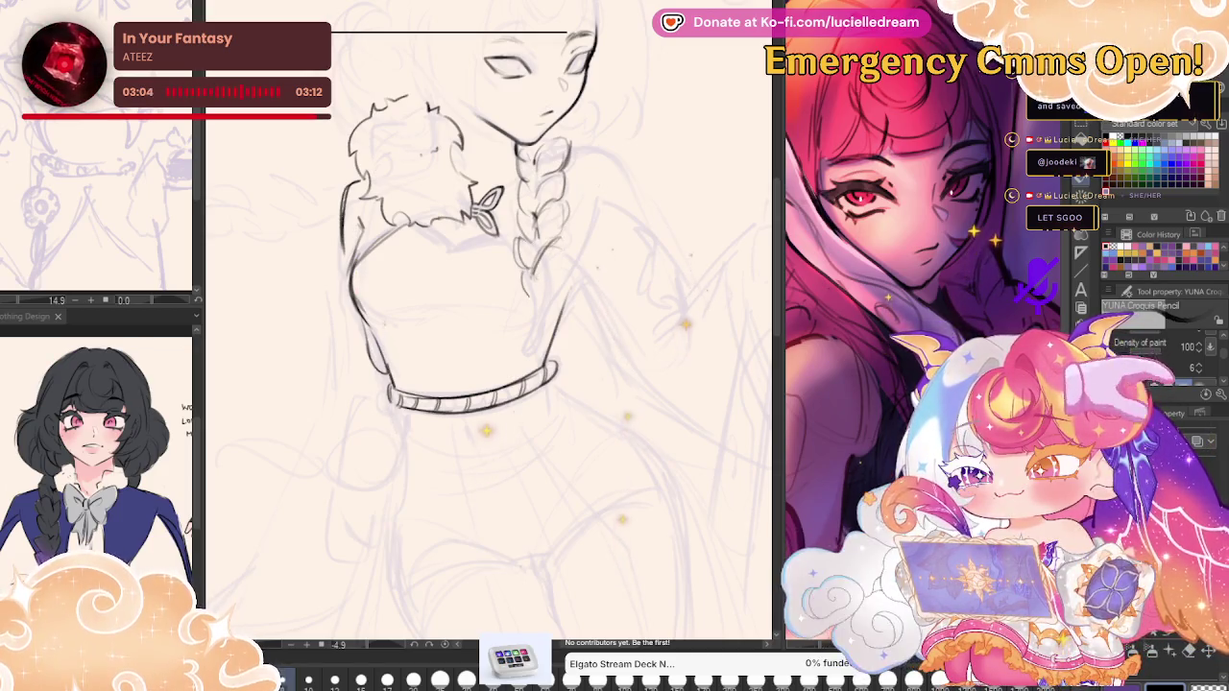
{"action": "left_click_drag", "start_coordinate": [533, 271], "coordinate": [524, 298]}
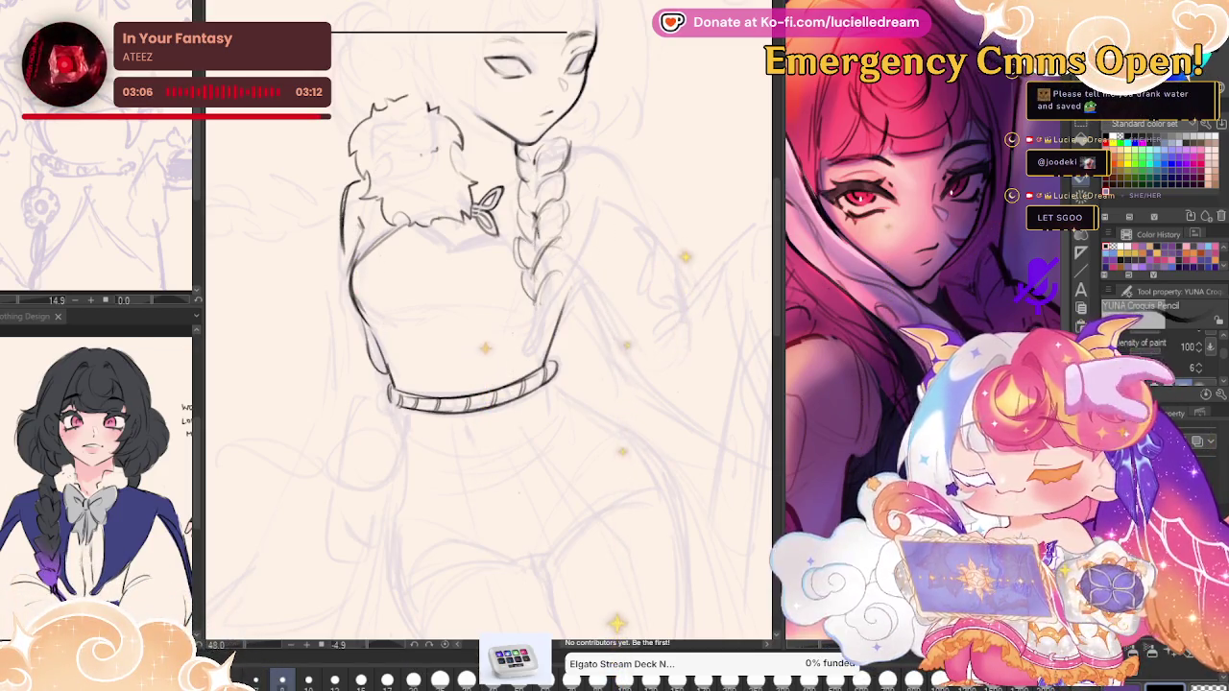
{"action": "left_click_drag", "start_coordinate": [562, 163], "coordinate": [551, 213]}
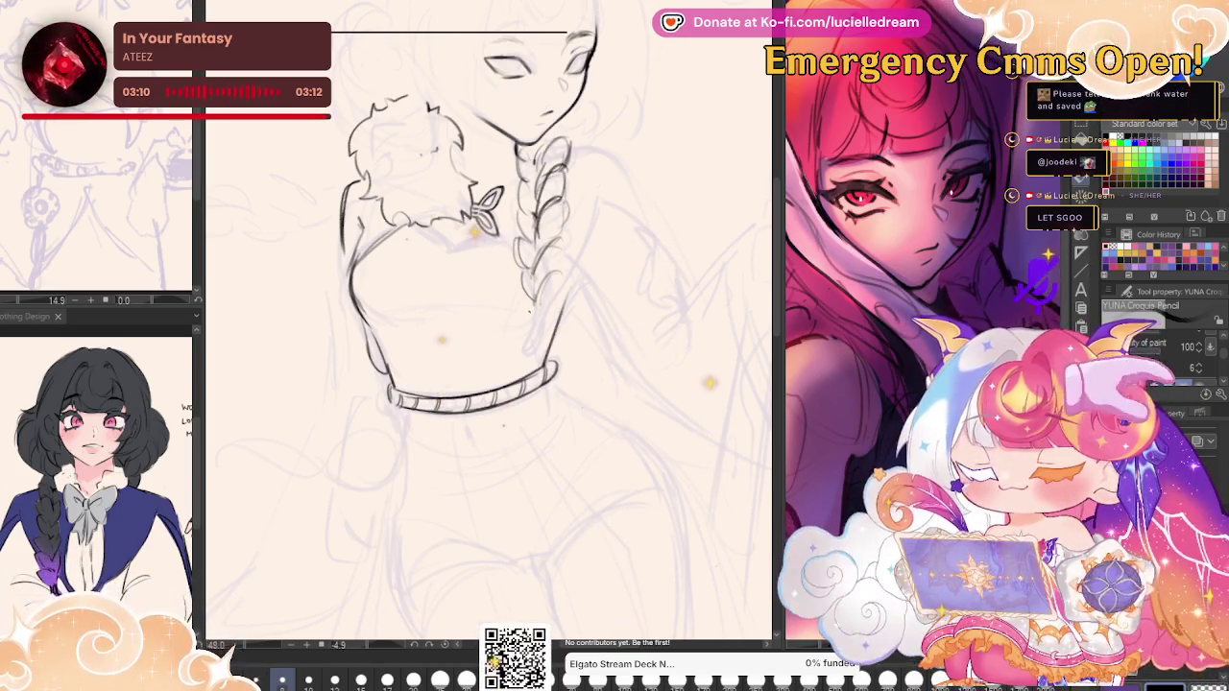
Pan to the right hip, outline both sides of the hanging hip pouch, then zoom to check it.
{"action": "key", "text": "h"}
{"action": "mouse_move", "coordinate": [582, 219]}
{"action": "left_mouse_down"}
{"action": "mouse_move", "coordinate": [659, 189]}
{"action": "mouse_move", "coordinate": [628, 136]}
{"action": "left_mouse_up"}
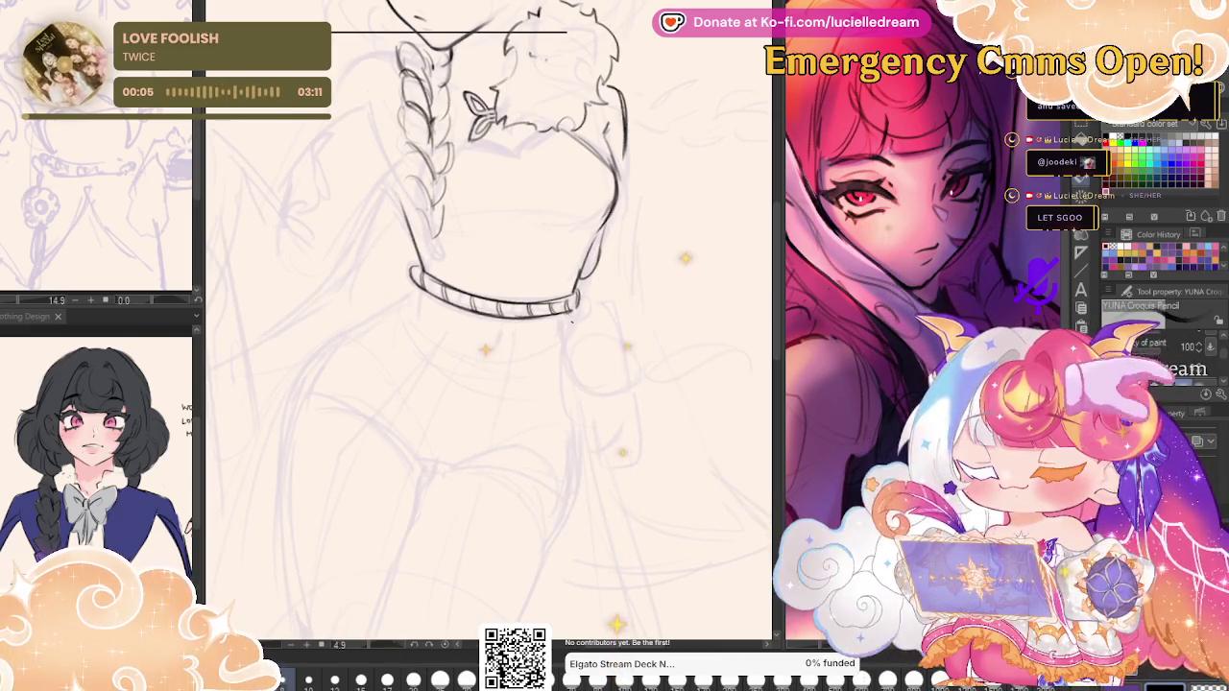
{"action": "left_click_drag", "start_coordinate": [570, 320], "coordinate": [583, 422]}
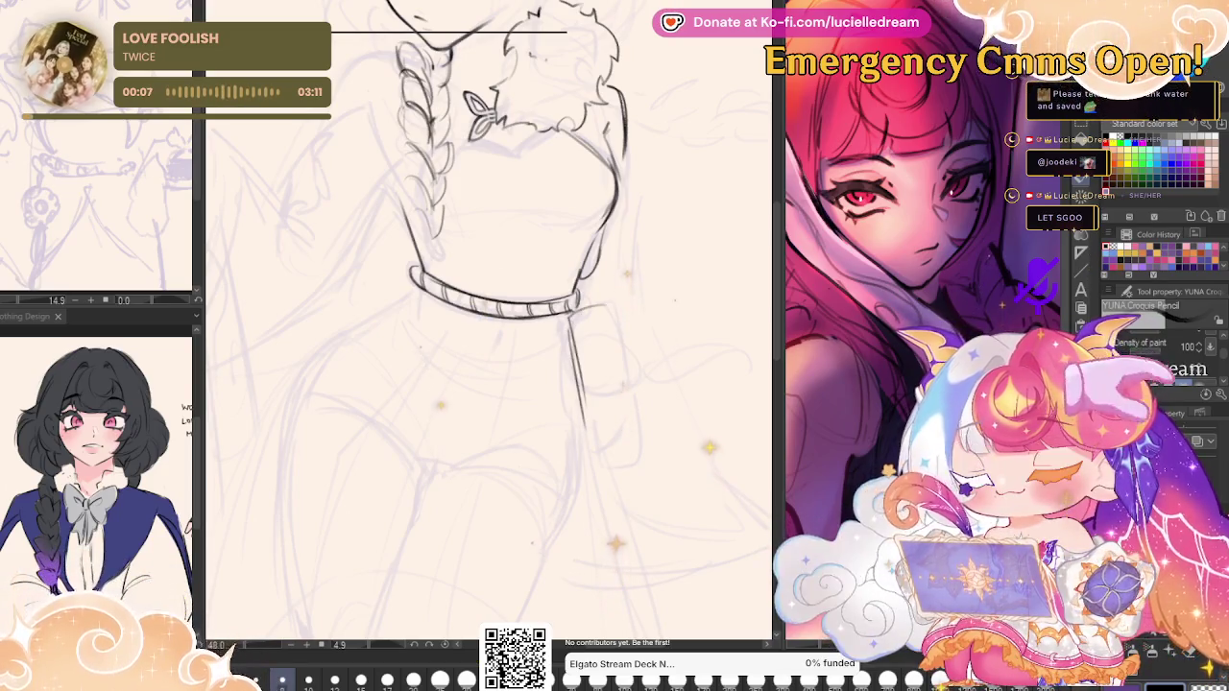
{"action": "left_click_drag", "start_coordinate": [611, 307], "coordinate": [630, 409]}
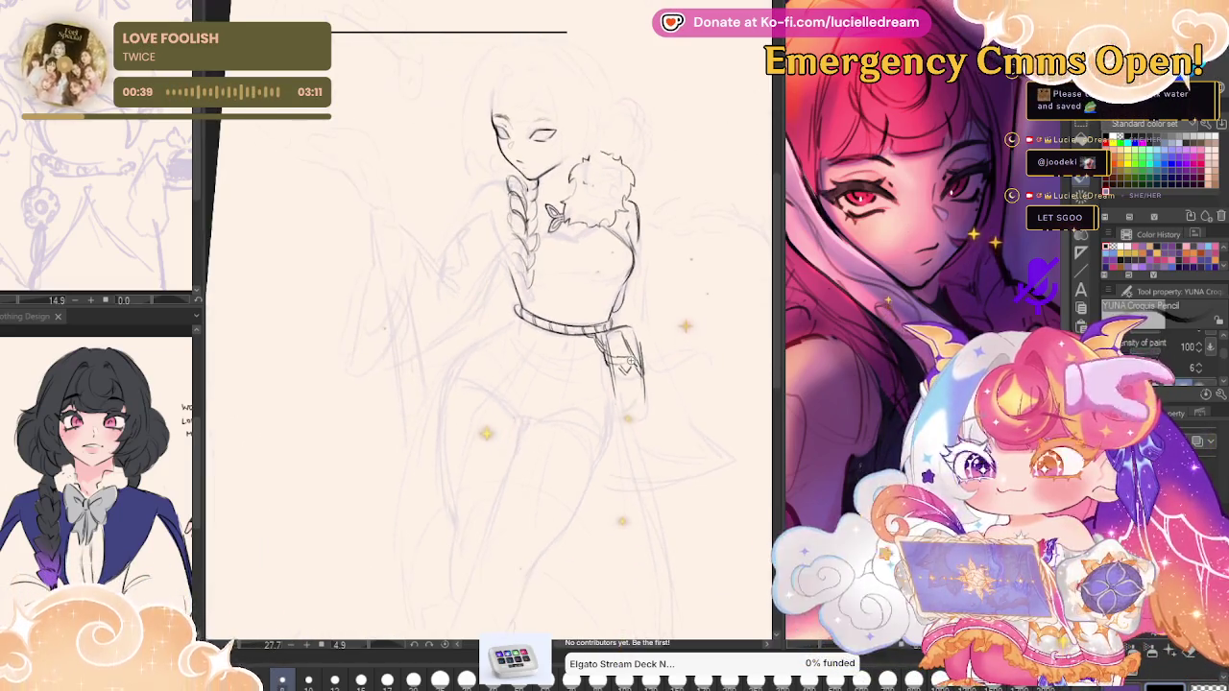
{"action": "scroll", "coordinate": [648, 353], "scroll_direction": "down", "scroll_amount": 1}
{"action": "scroll", "coordinate": [649, 352], "scroll_direction": "up", "scroll_amount": 1}
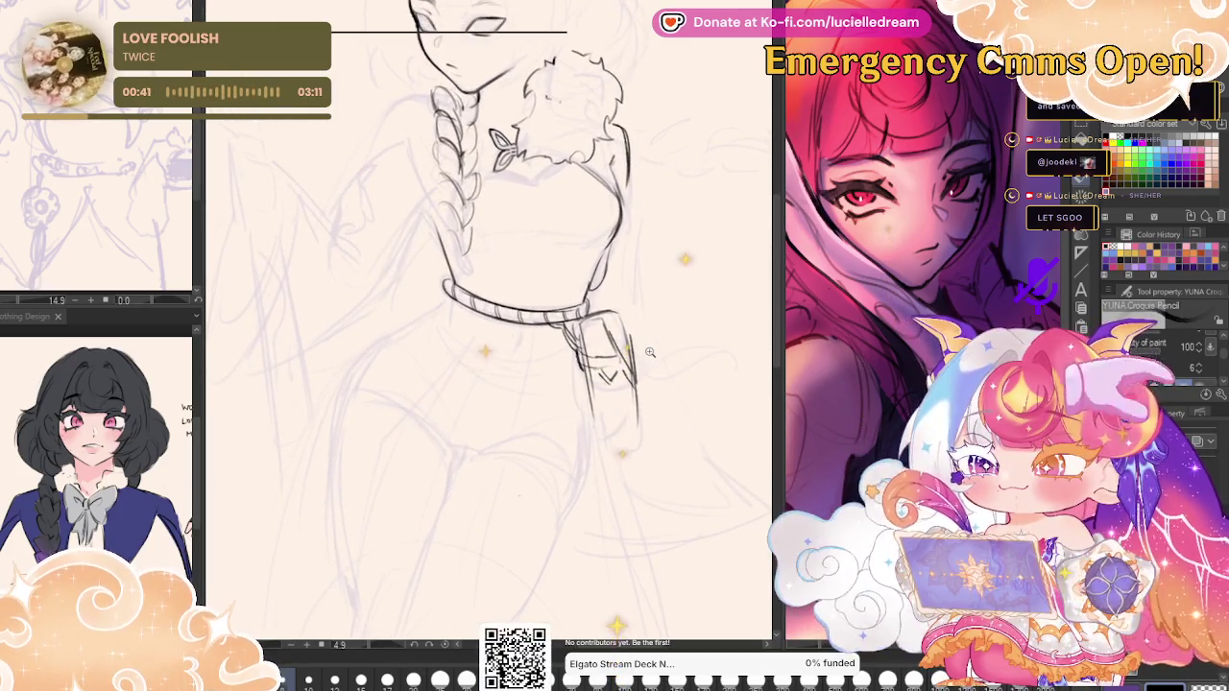
{"action": "scroll", "coordinate": [662, 240], "scroll_direction": "up", "scroll_amount": 1}
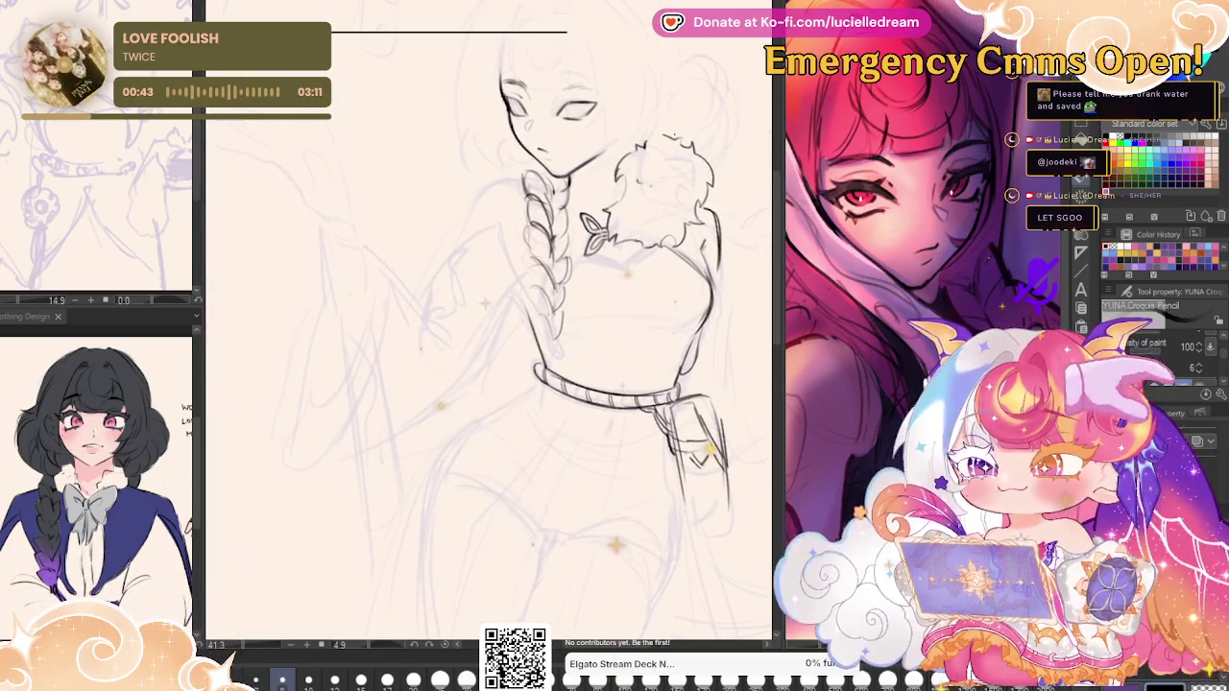
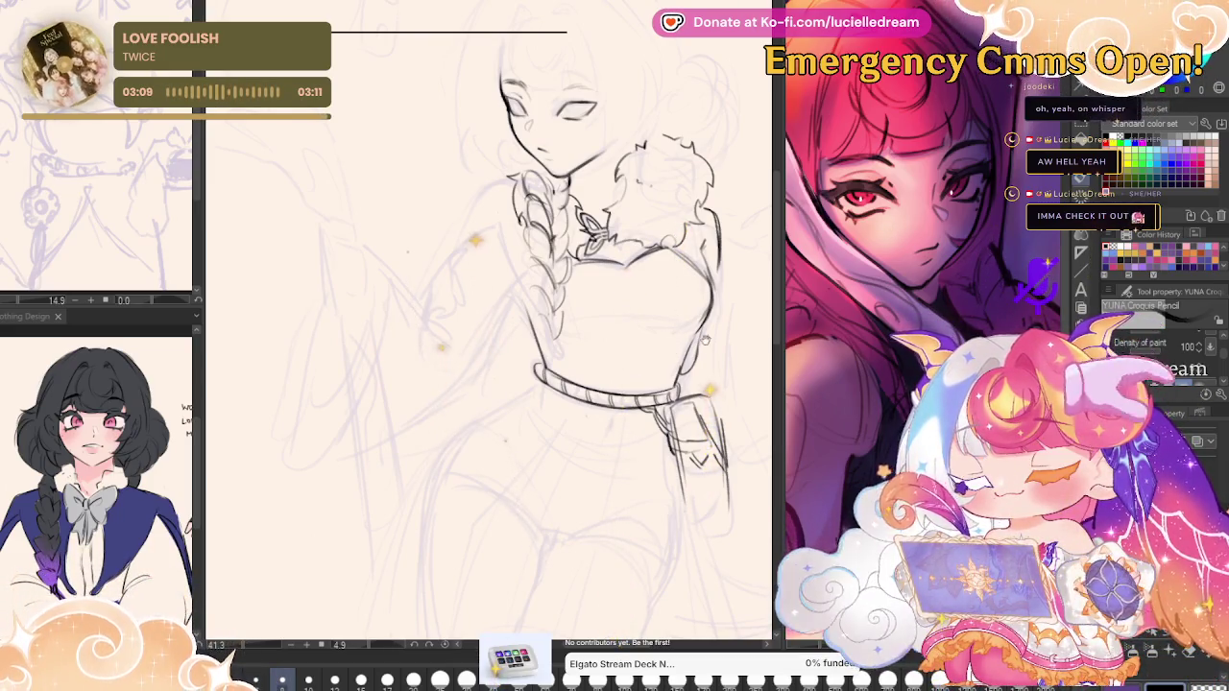
Zoom in on the face and pencil the right eye's iris and upper lid, mirroring the view to check.
{"action": "left_click_drag", "start_coordinate": [704, 340], "coordinate": [592, 363]}
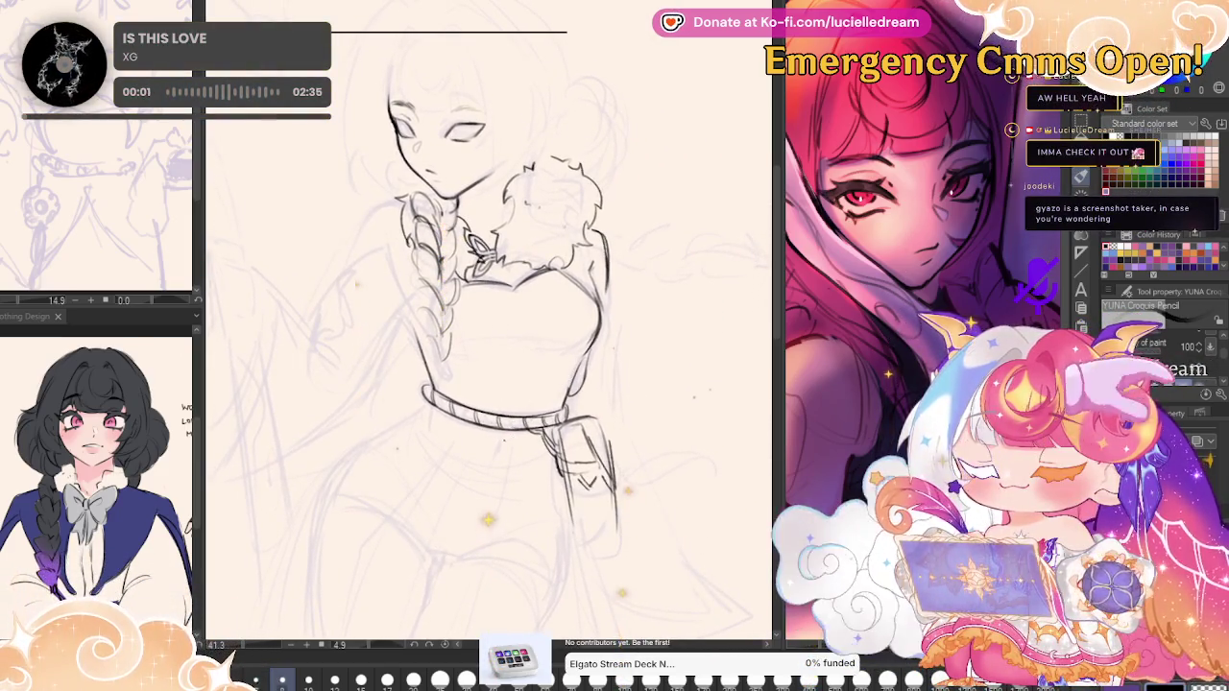
{"action": "scroll", "coordinate": [434, 120], "scroll_direction": "up", "scroll_amount": 1}
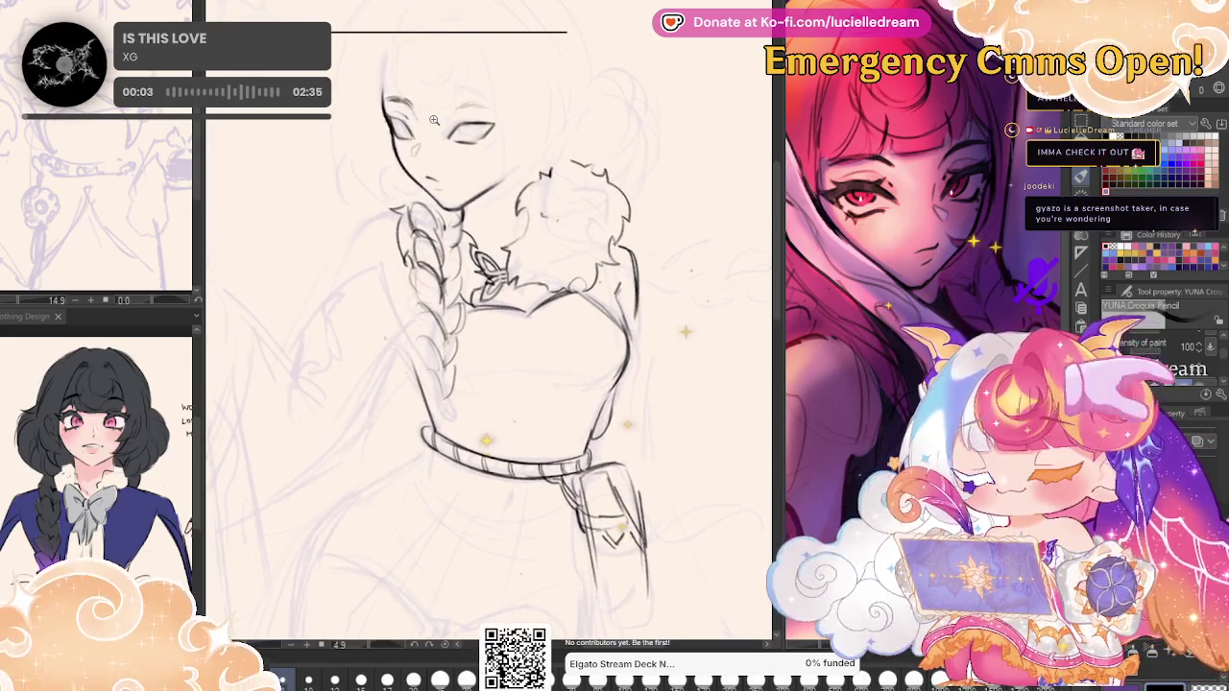
{"action": "scroll", "coordinate": [434, 120], "scroll_direction": "up", "scroll_amount": 1}
{"action": "scroll", "coordinate": [434, 120], "scroll_direction": "up", "scroll_amount": 1}
{"action": "scroll", "coordinate": [434, 120], "scroll_direction": "up", "scroll_amount": 1}
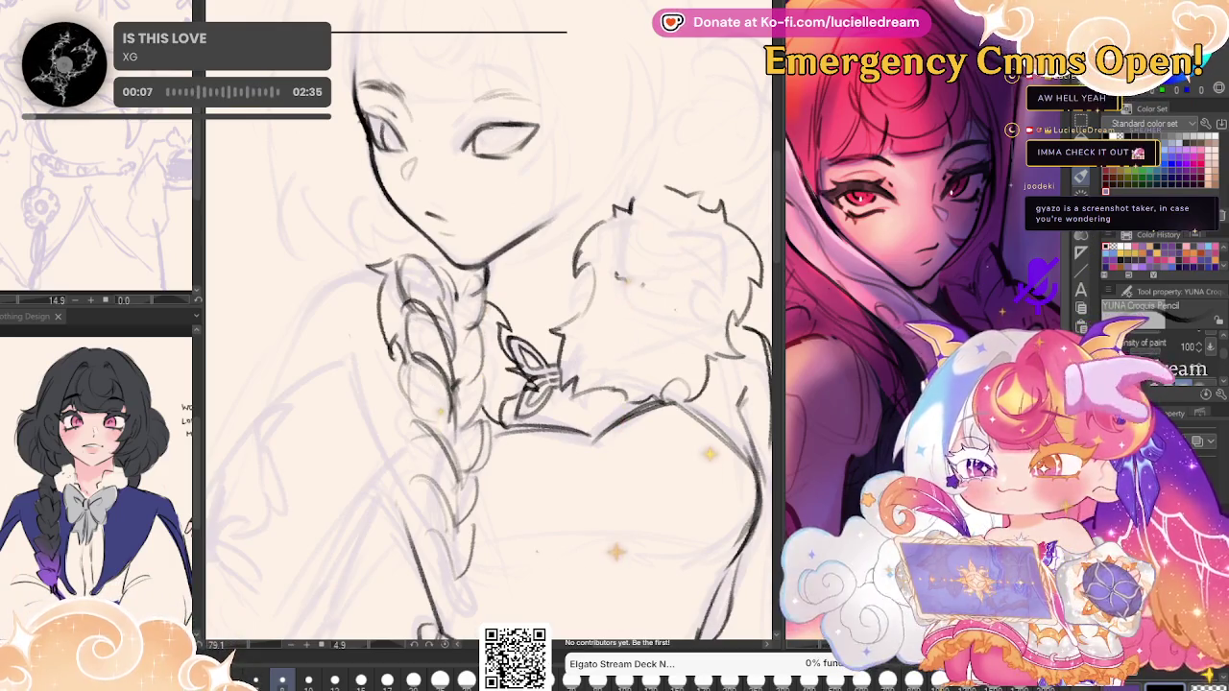
{"action": "key", "text": "h"}
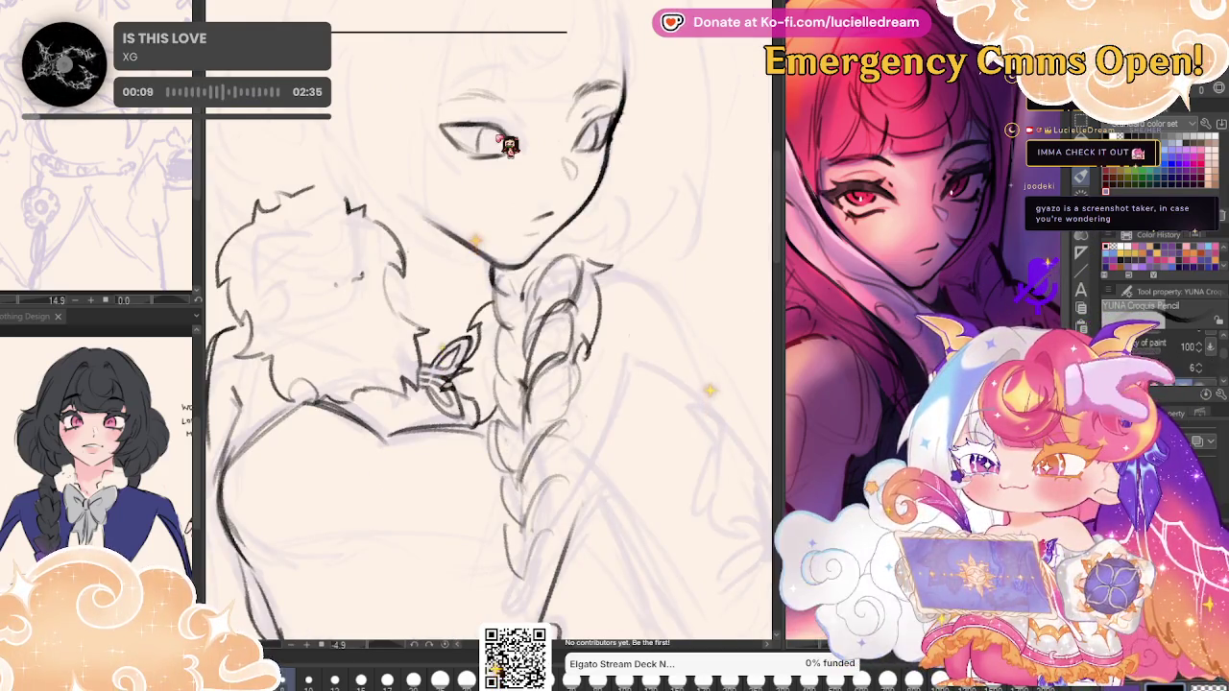
{"action": "key", "text": "h"}
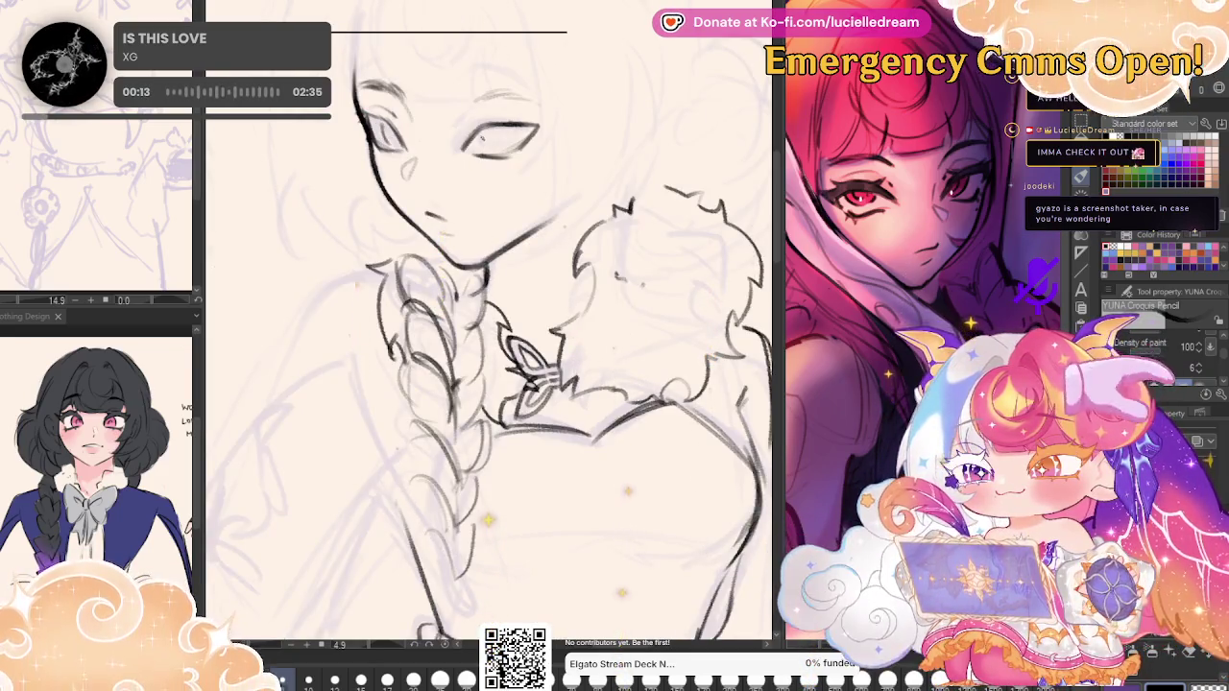
{"action": "left_click_drag", "start_coordinate": [466, 144], "coordinate": [533, 140]}
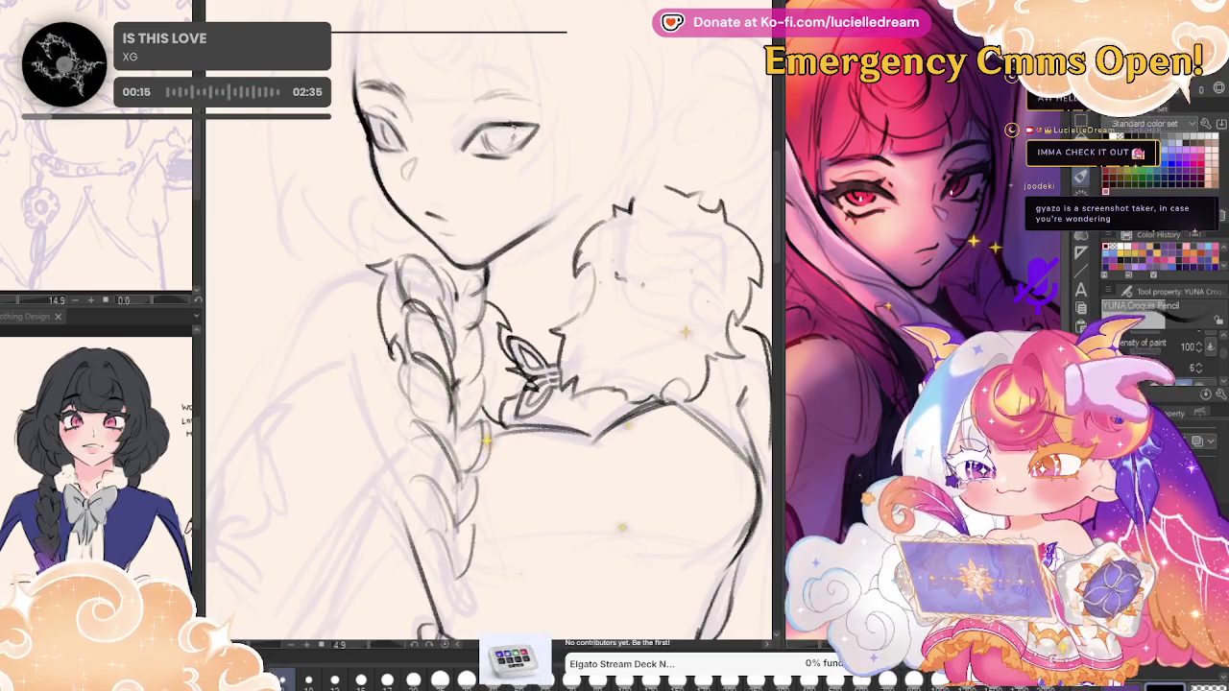
{"action": "key", "text": "h"}
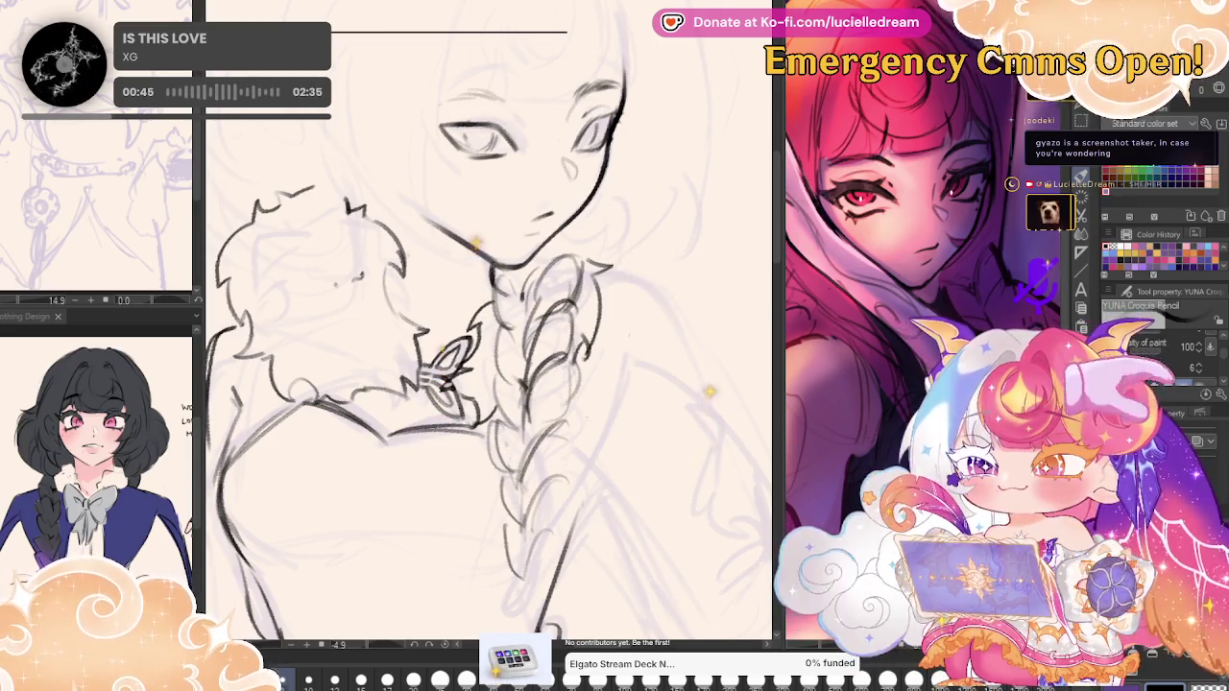
Pencil the hair outline down the head's left side, undoing and redrawing strokes until it fits.
{"action": "key", "text": "h"}
{"action": "left_click_drag", "start_coordinate": [499, 333], "coordinate": [543, 443]}
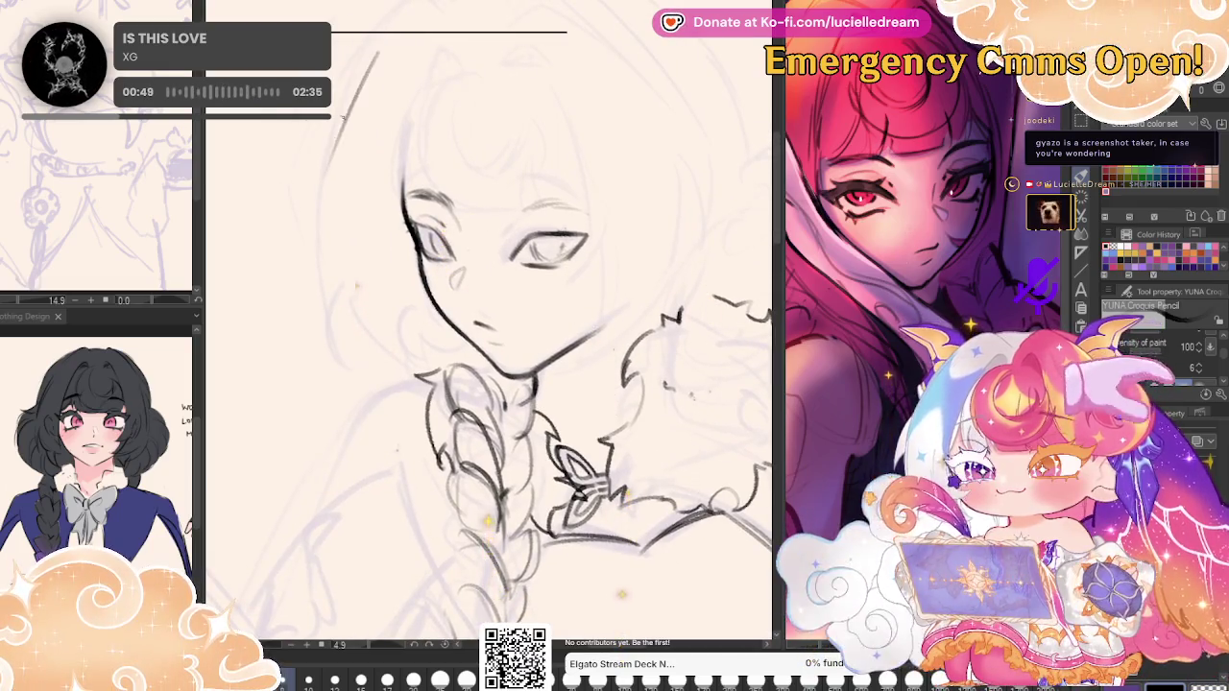
{"action": "left_click_drag", "start_coordinate": [325, 183], "coordinate": [346, 279]}
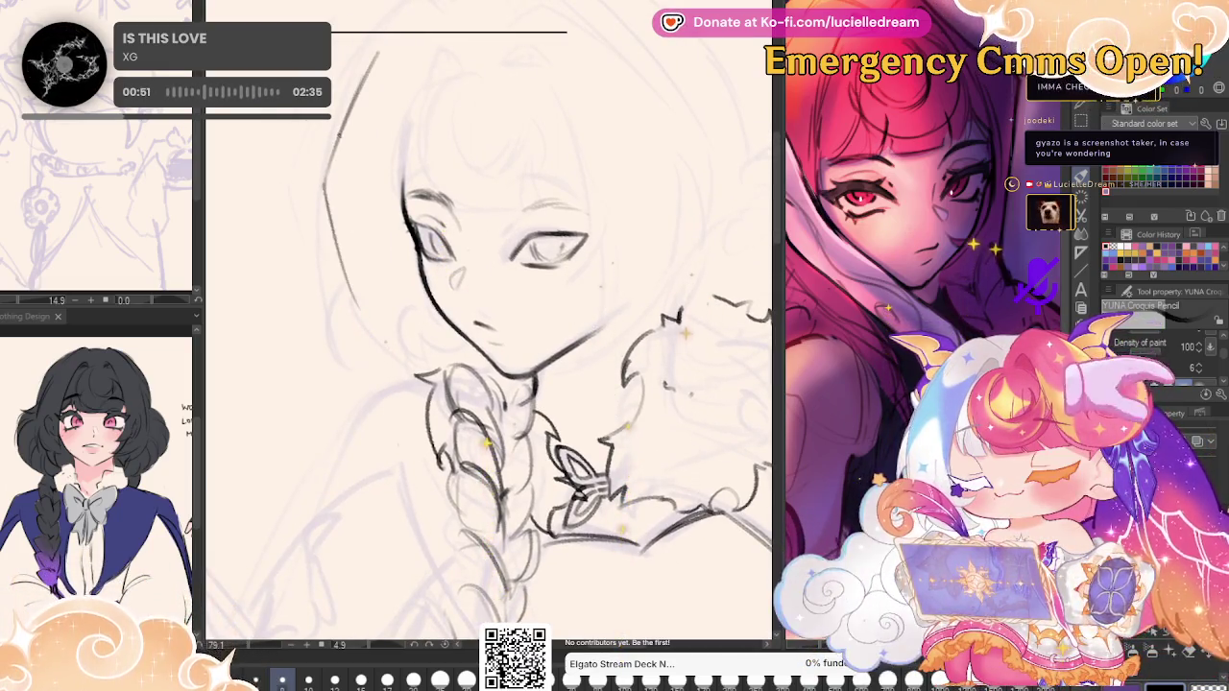
{"action": "key", "text": "ctrl+z"}
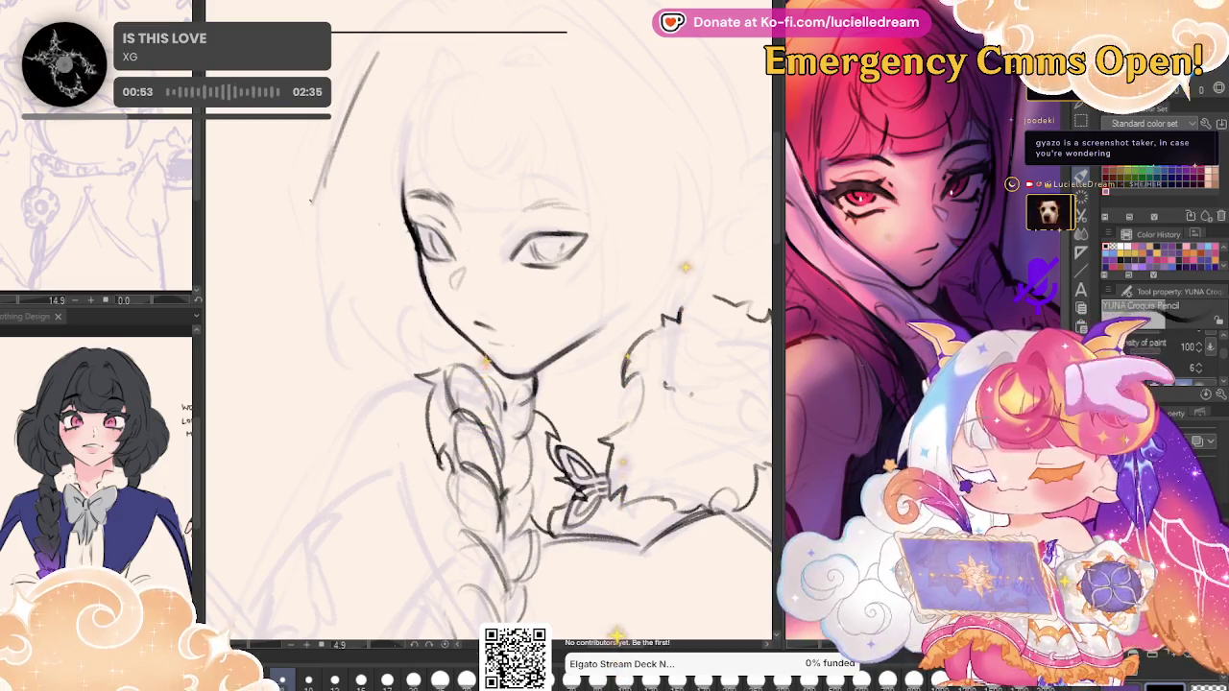
{"action": "left_click_drag", "start_coordinate": [323, 182], "coordinate": [346, 293]}
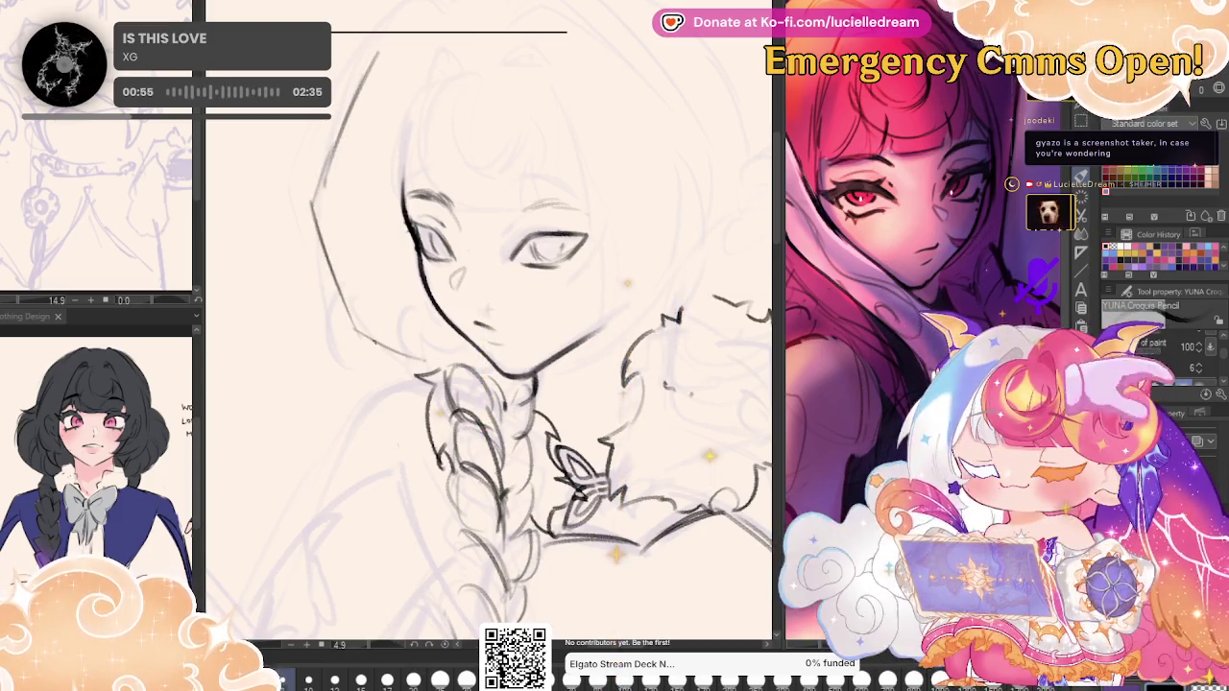
{"action": "key", "text": "ctrl+z"}
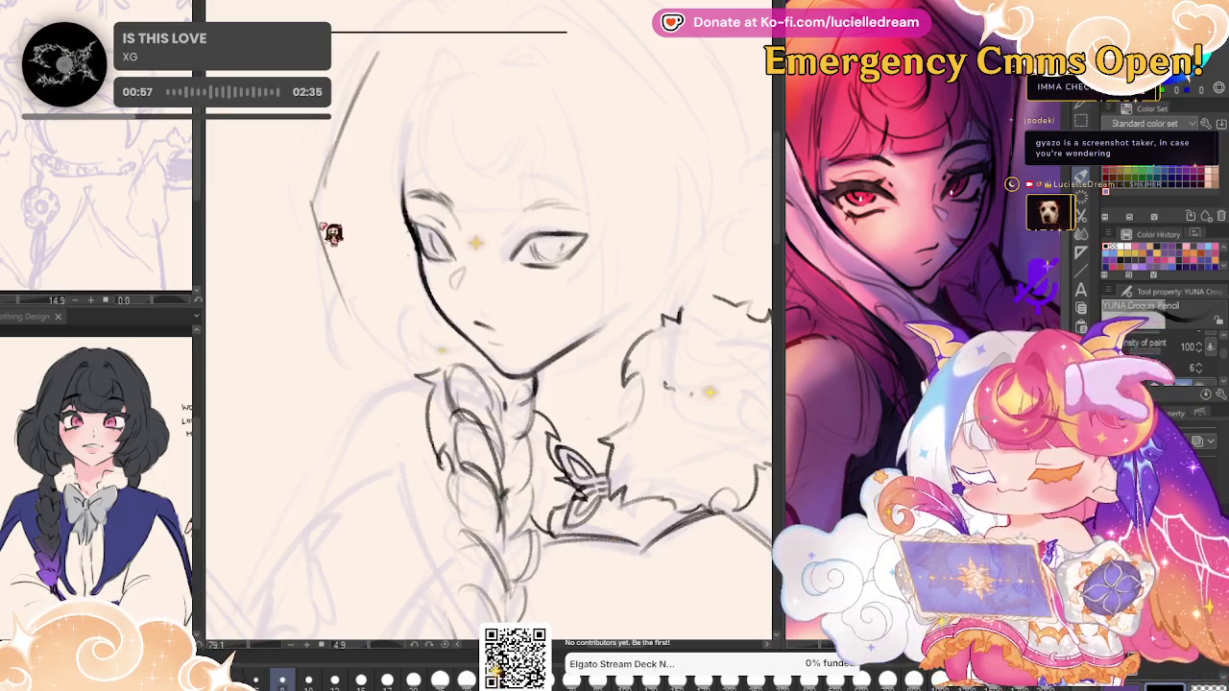
{"action": "mouse_move", "coordinate": [317, 212]}
{"action": "left_mouse_down"}
{"action": "mouse_move", "coordinate": [353, 317]}
{"action": "mouse_move", "coordinate": [447, 353]}
{"action": "left_mouse_up"}
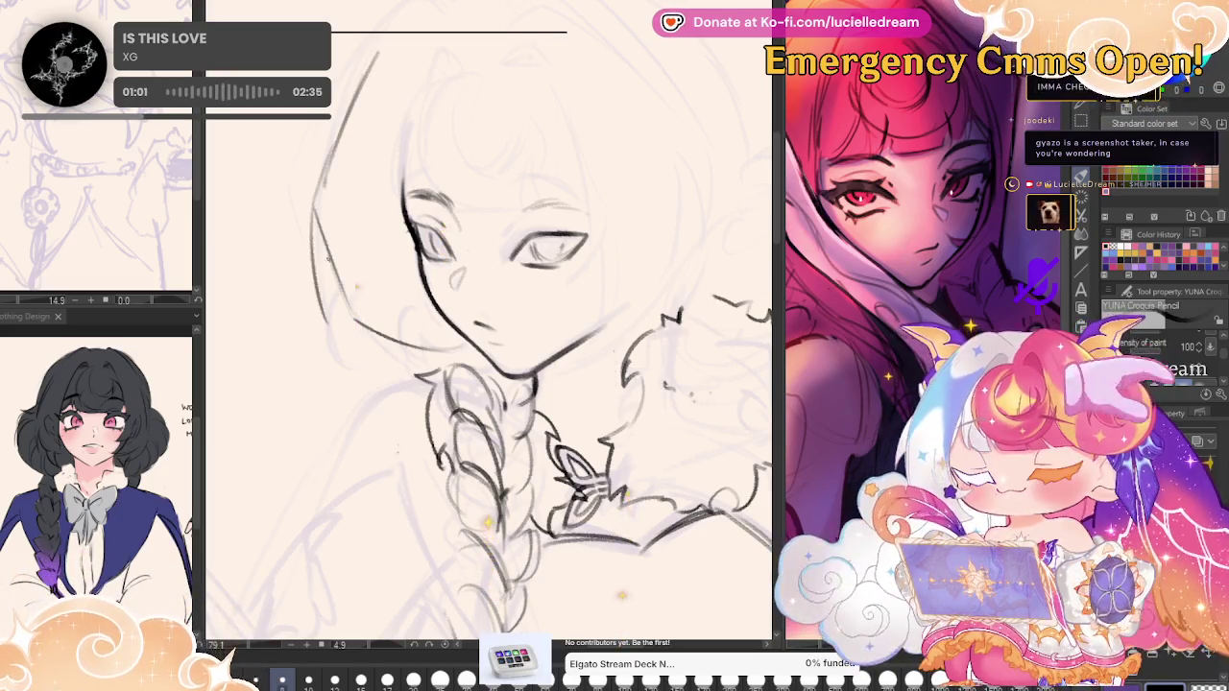
{"action": "key", "text": "ctrl+z"}
{"action": "left_click_drag", "start_coordinate": [311, 217], "coordinate": [329, 317]}
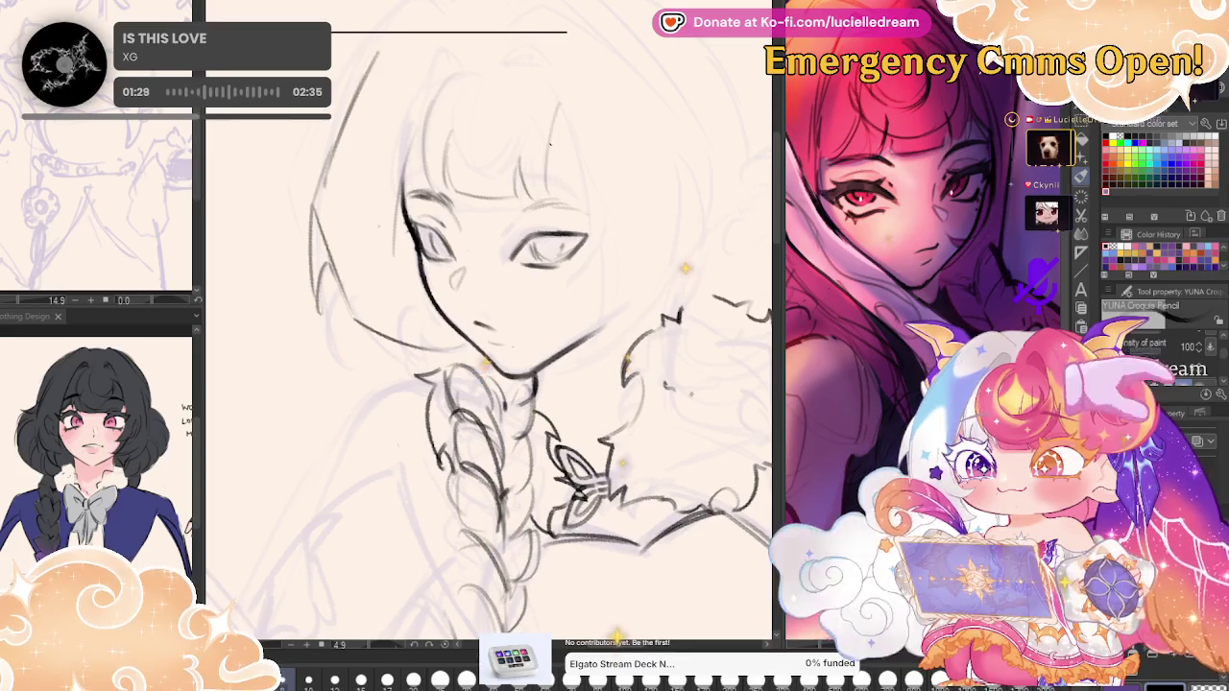
Add a pointed hair tuft on top of the head and the hair outline beside the face.
{"action": "key", "text": "h"}
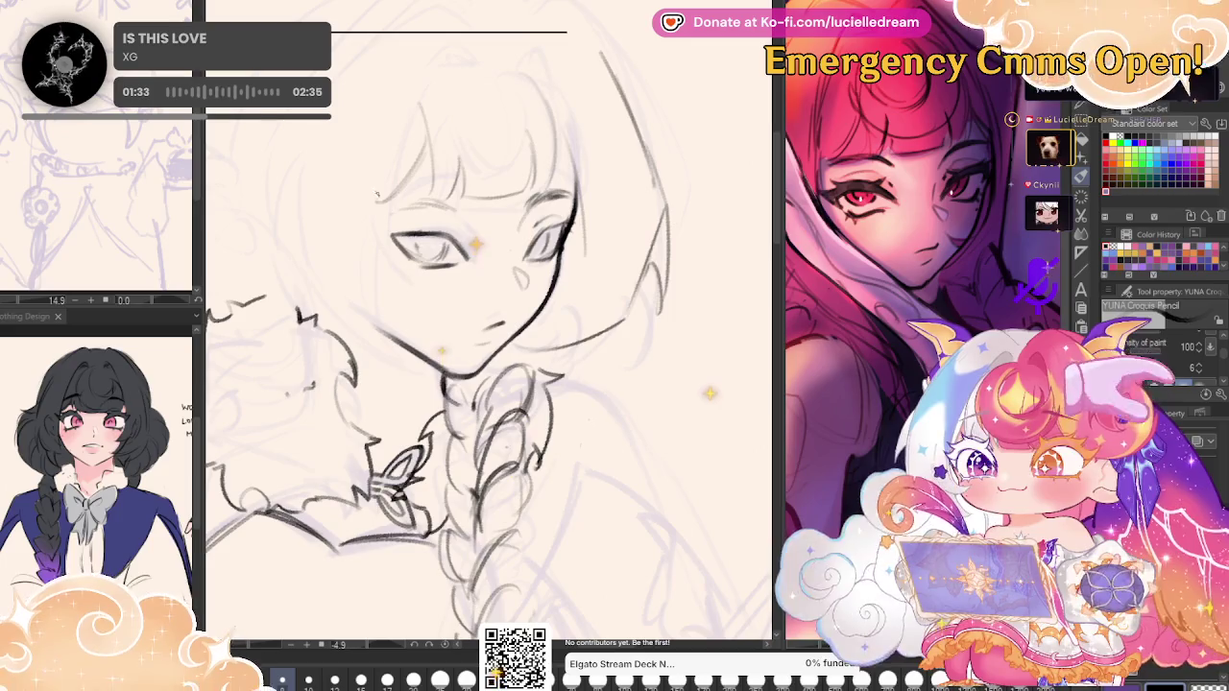
{"action": "key", "text": "h"}
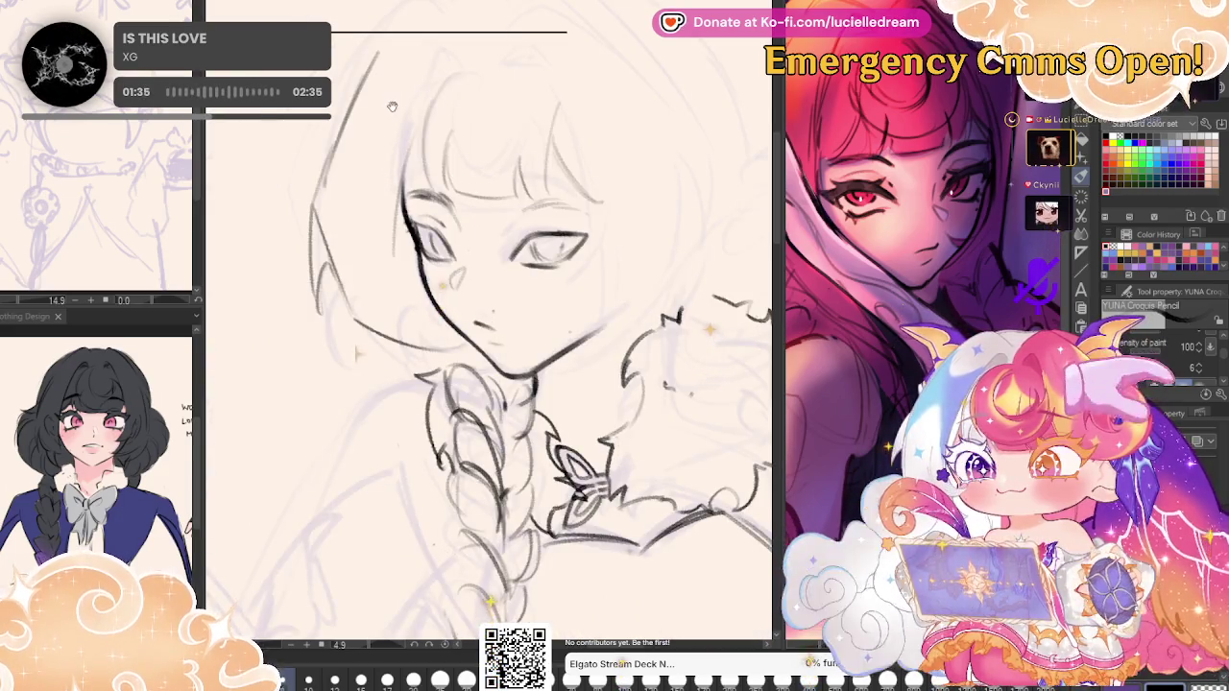
{"action": "left_click_drag", "start_coordinate": [392, 106], "coordinate": [392, 129]}
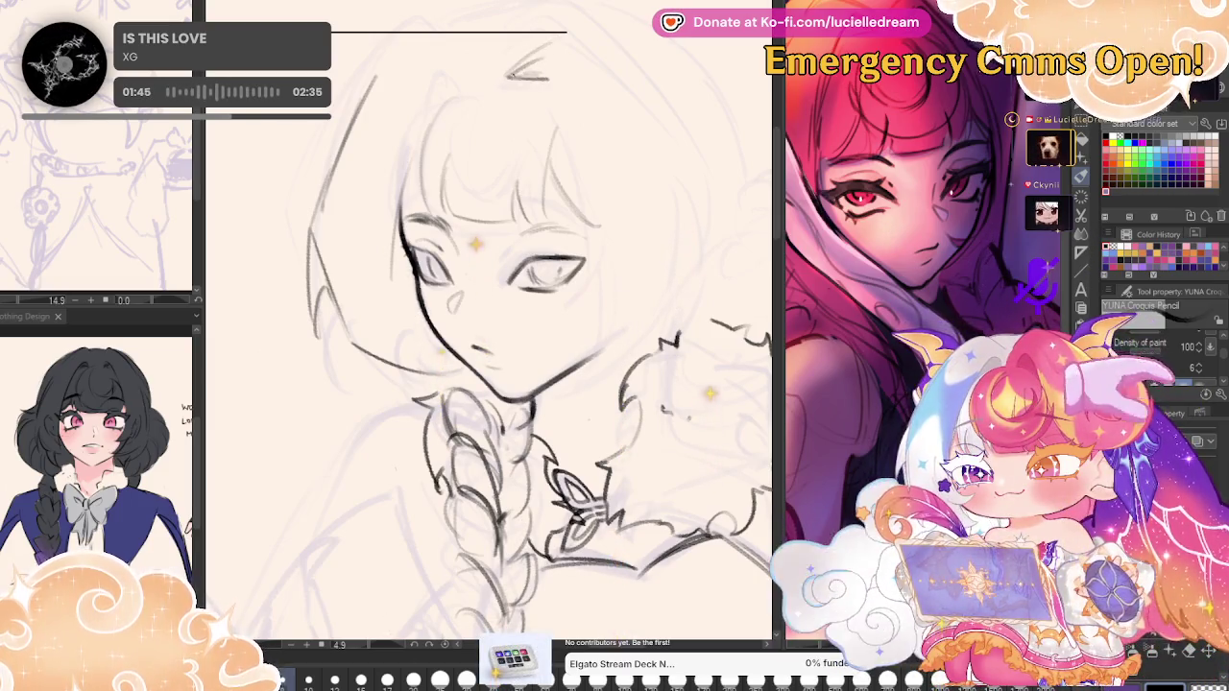
{"action": "left_click_drag", "start_coordinate": [548, 53], "coordinate": [509, 73]}
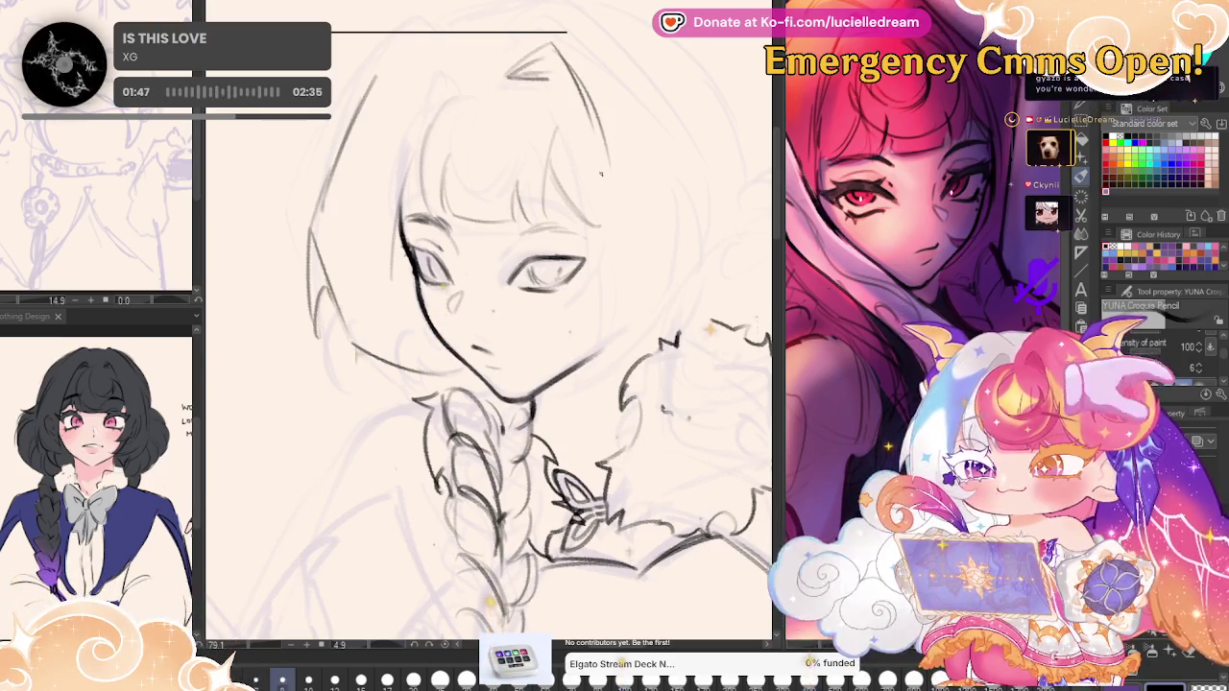
{"action": "key", "text": "h"}
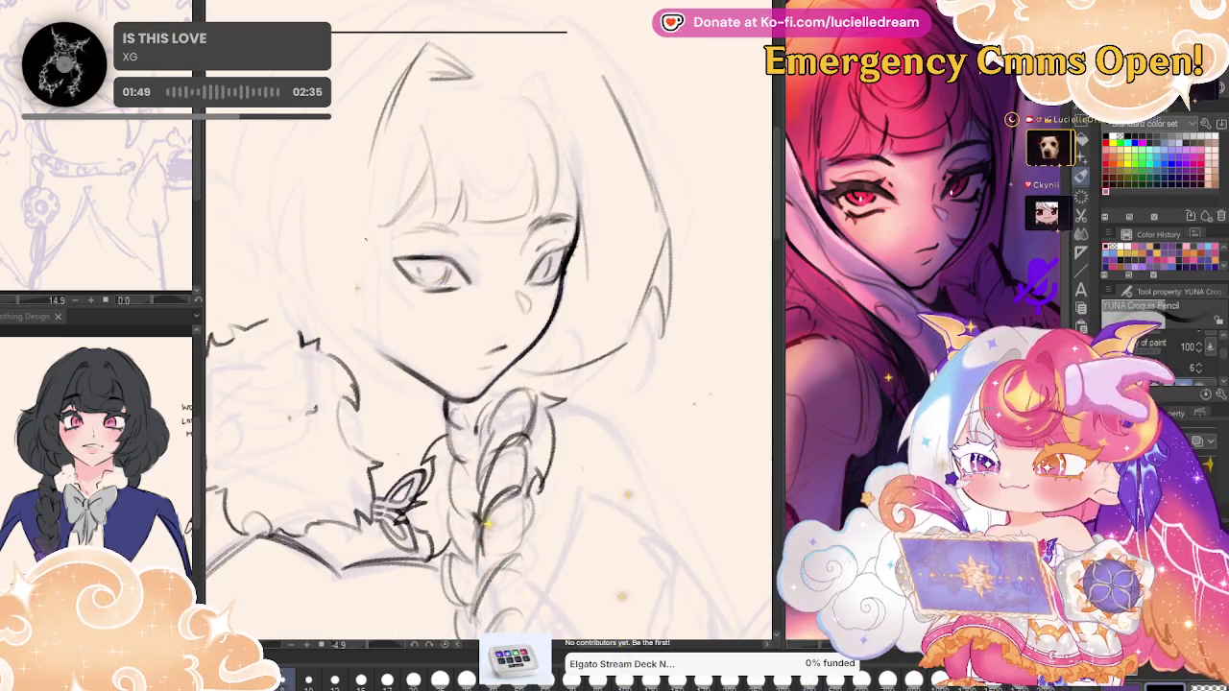
{"action": "left_click_drag", "start_coordinate": [372, 154], "coordinate": [389, 269]}
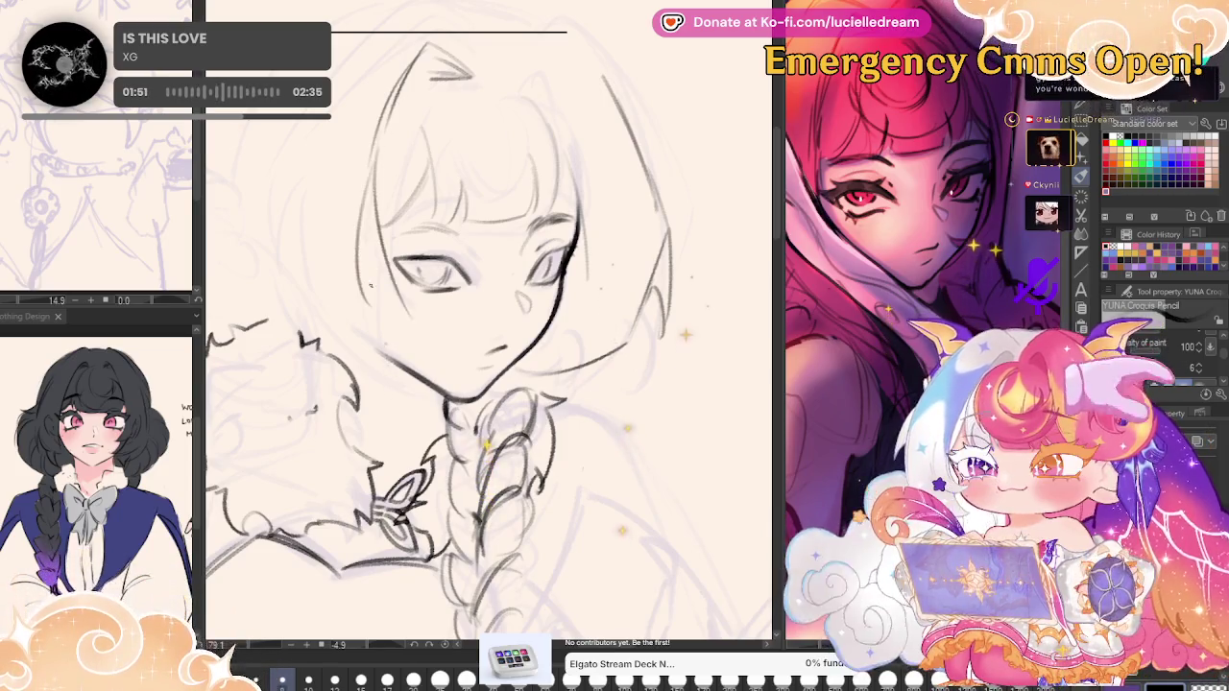
{"action": "key", "text": "h"}
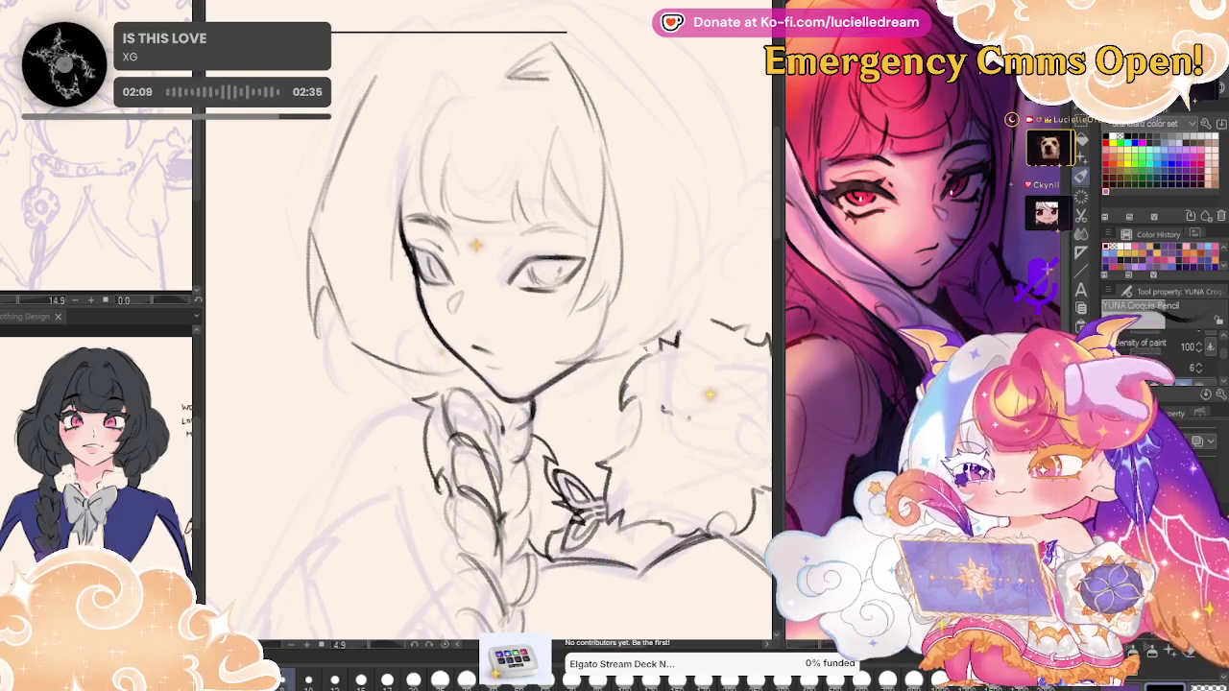
Darken the right eye's upper eyelid and add a short stroke above it, mirroring to compare eyes.
{"action": "key", "text": "h"}
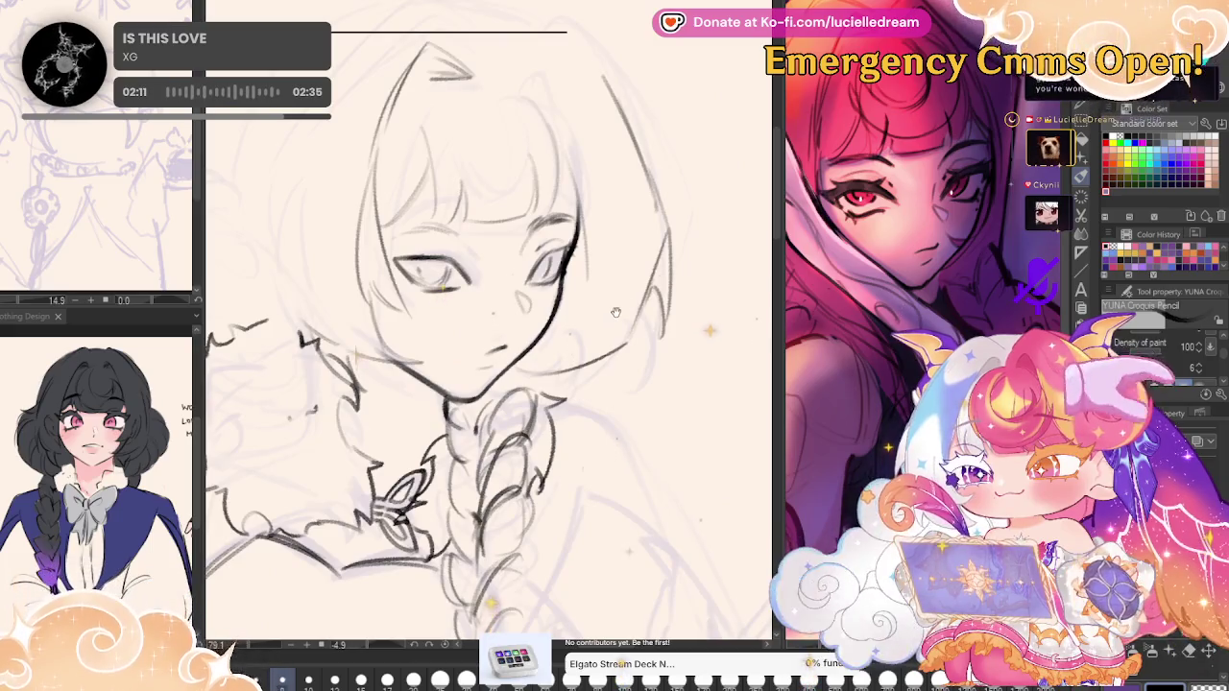
{"action": "left_click_drag", "start_coordinate": [616, 312], "coordinate": [661, 288]}
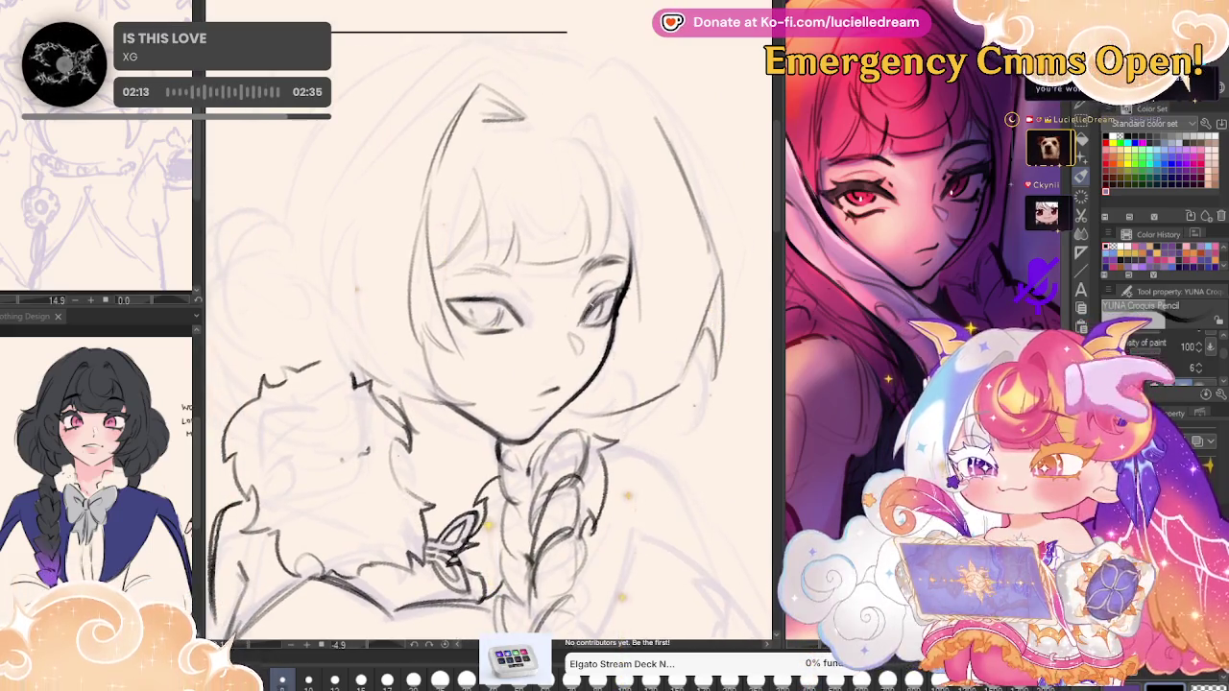
{"action": "key", "text": "h"}
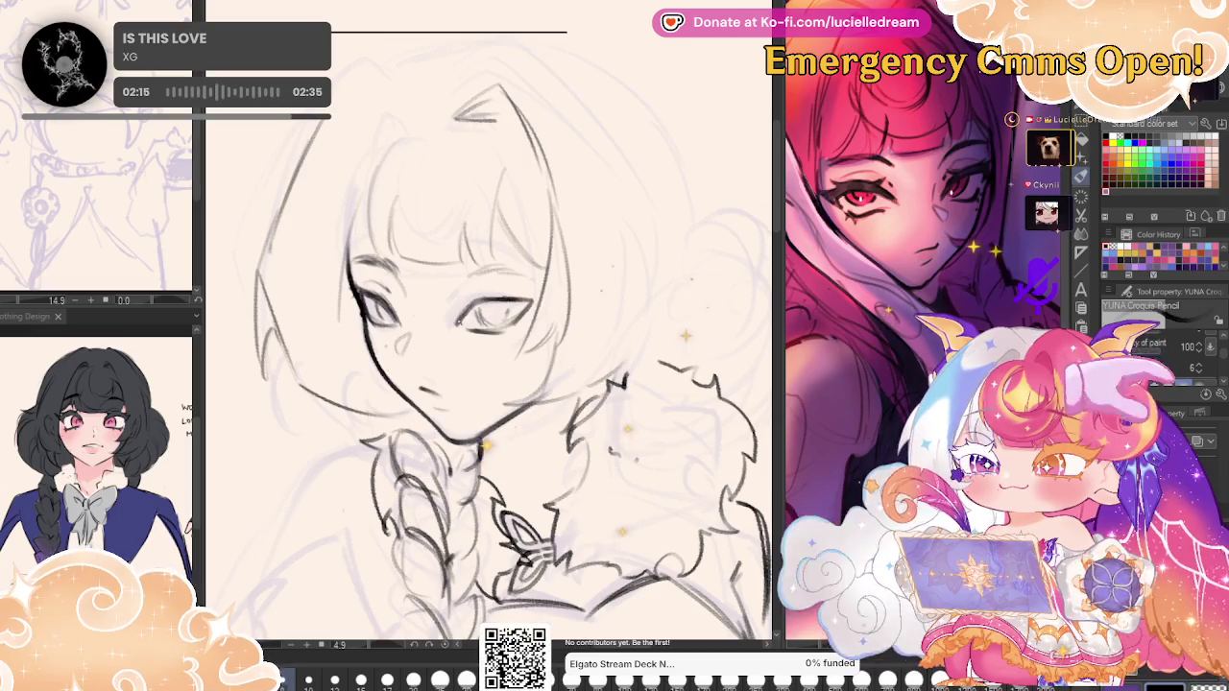
{"action": "left_click_drag", "start_coordinate": [468, 309], "coordinate": [528, 301]}
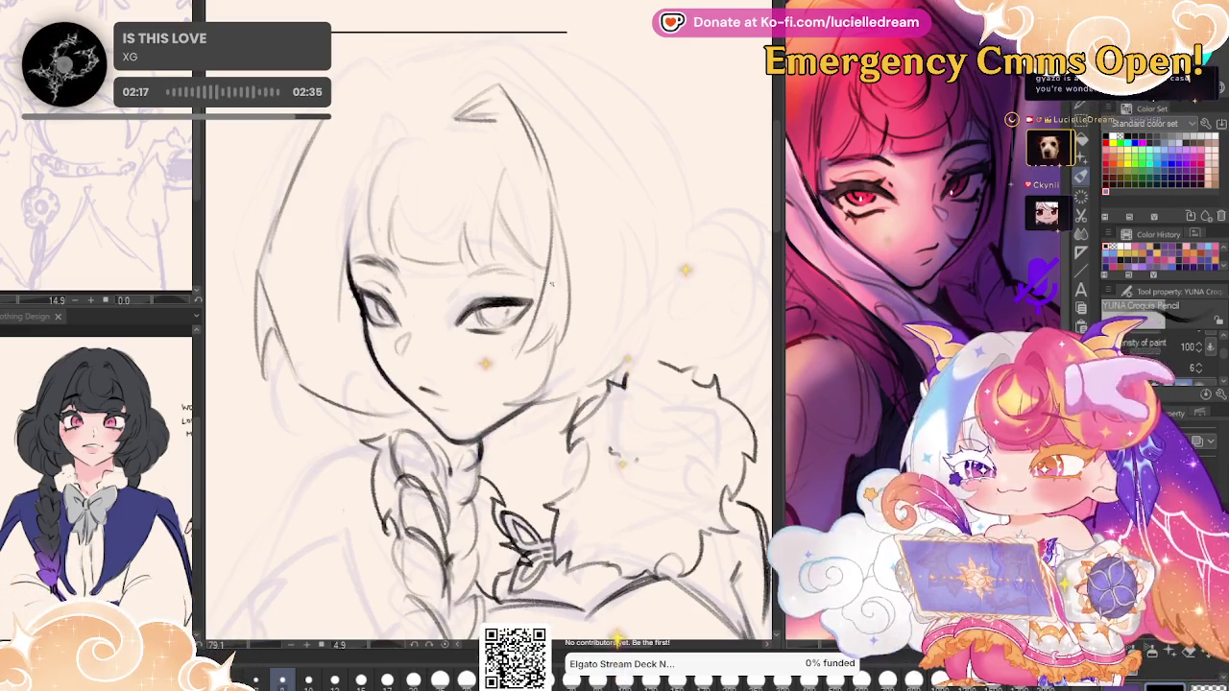
{"action": "key", "text": "h"}
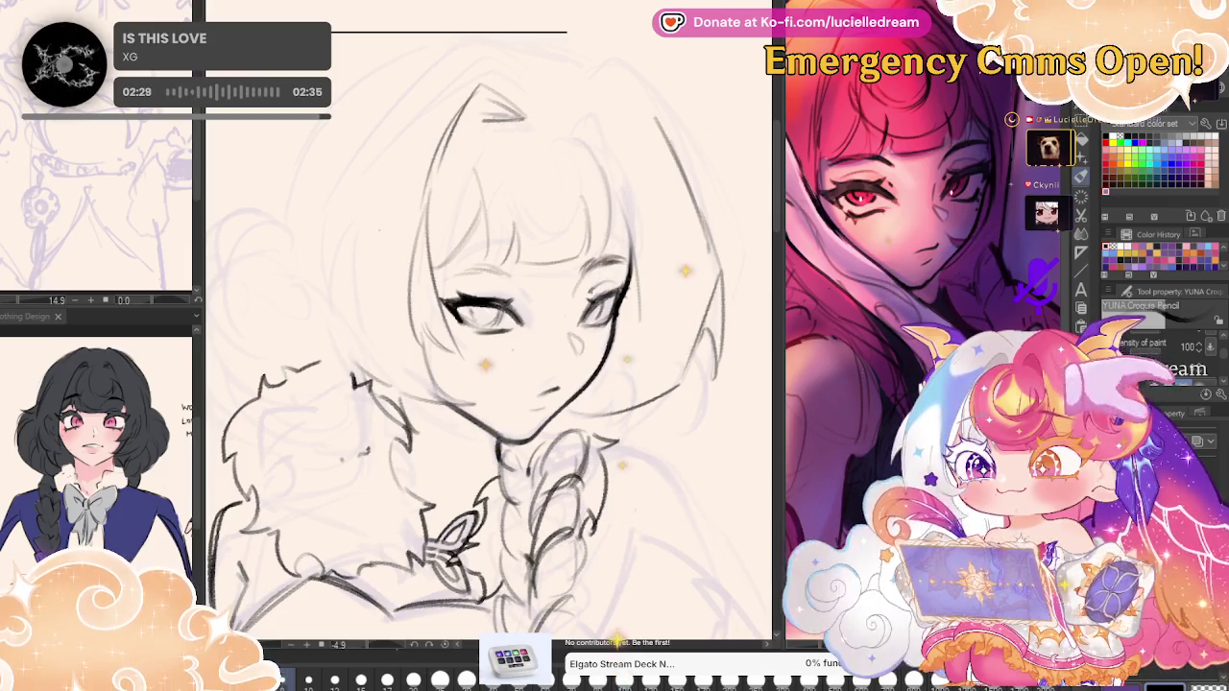
{"action": "key", "text": "h"}
{"action": "left_click_drag", "start_coordinate": [451, 317], "coordinate": [523, 364]}
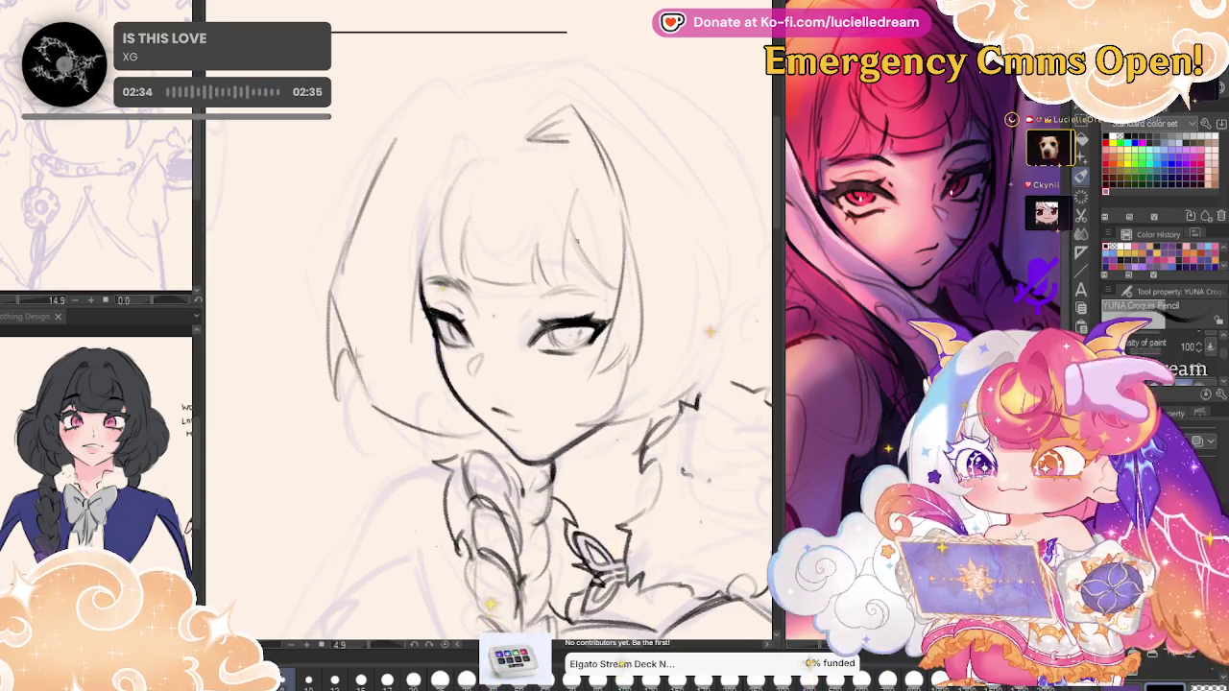
{"action": "left_click_drag", "start_coordinate": [538, 288], "coordinate": [595, 292]}
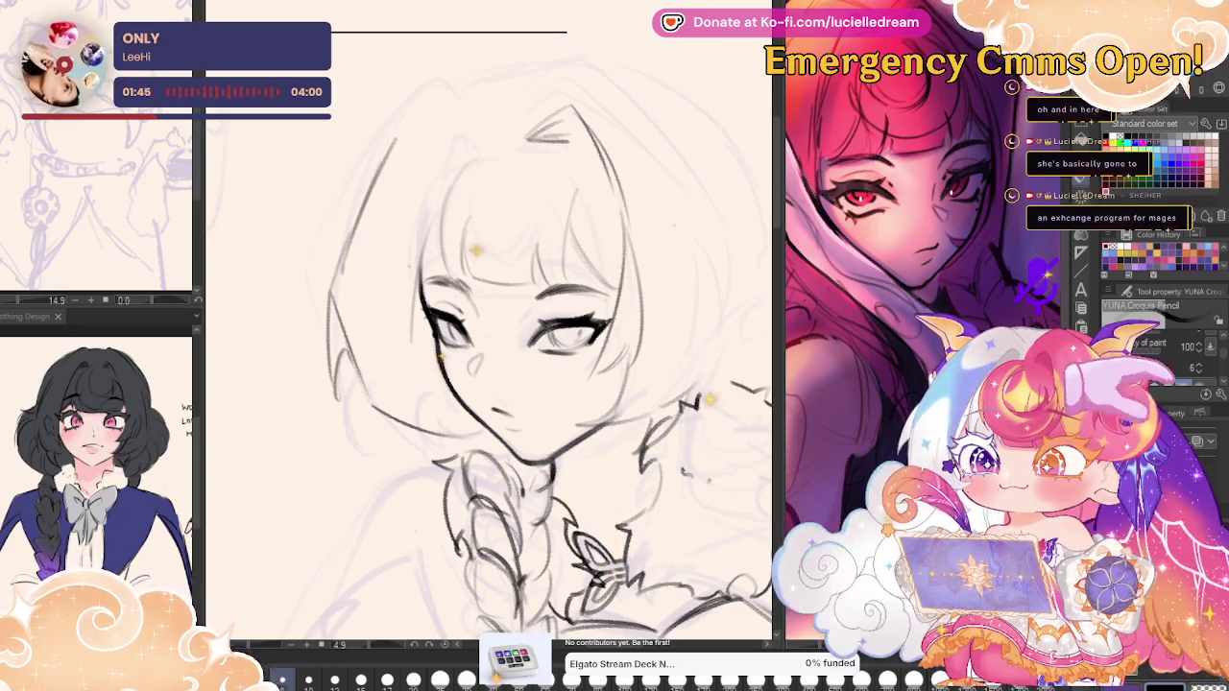
Straighten and recentre the view on the whole sketch, then start transforming the entire sketch layer.
{"action": "key", "text": "h"}
{"action": "mouse_move", "coordinate": [442, 365]}
{"action": "left_mouse_down"}
{"action": "mouse_move", "coordinate": [552, 356]}
{"action": "mouse_move", "coordinate": [486, 326]}
{"action": "left_mouse_up"}
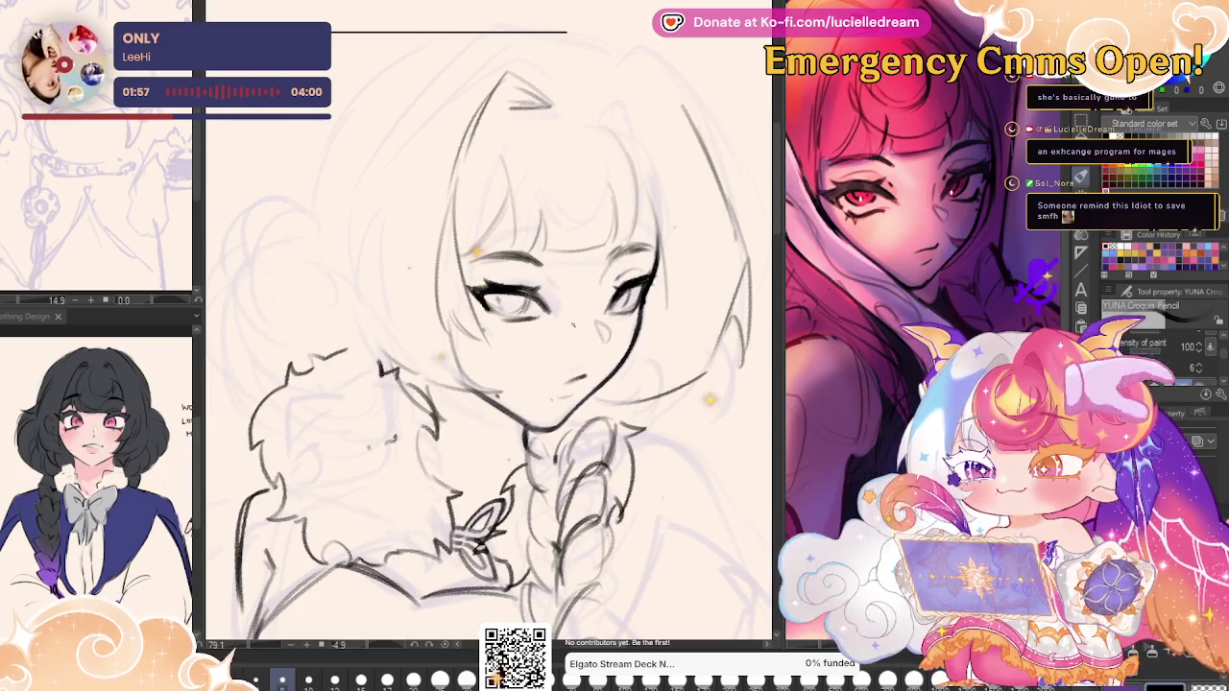
{"action": "key", "text": "h"}
{"action": "left_click_drag", "start_coordinate": [652, 207], "coordinate": [601, 203]}
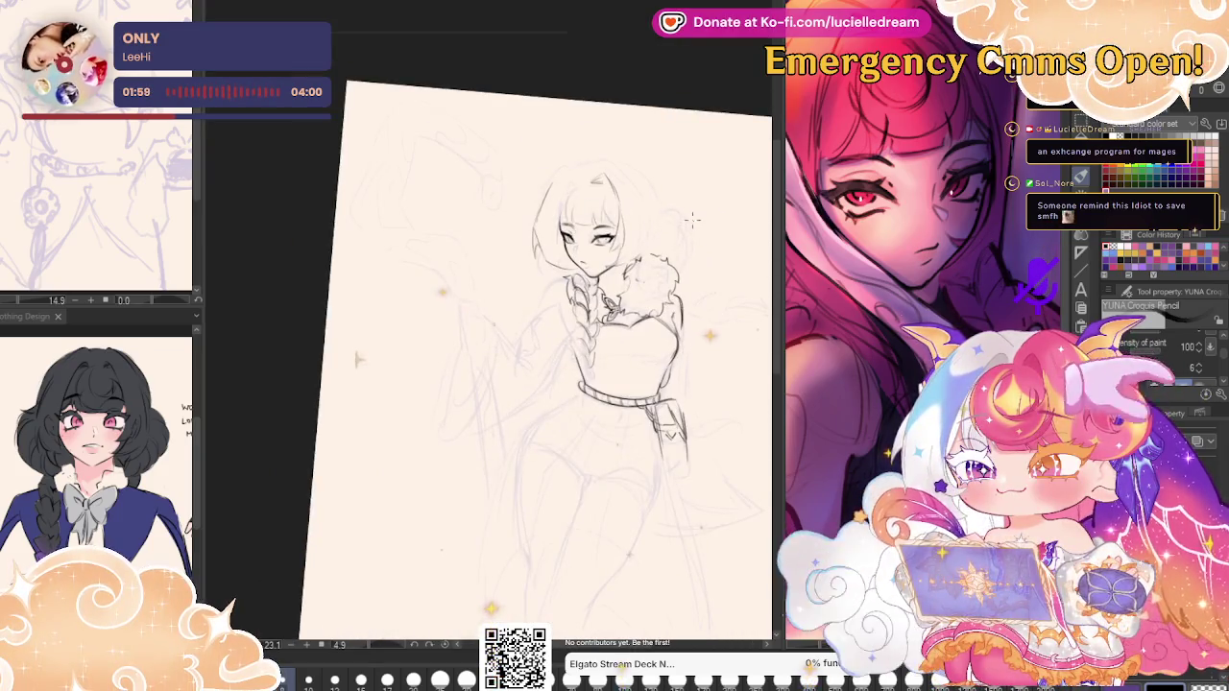
{"action": "scroll", "coordinate": [691, 220], "scroll_direction": "up", "scroll_amount": 3}
{"action": "left_click_drag", "start_coordinate": [664, 150], "coordinate": [623, 145]}
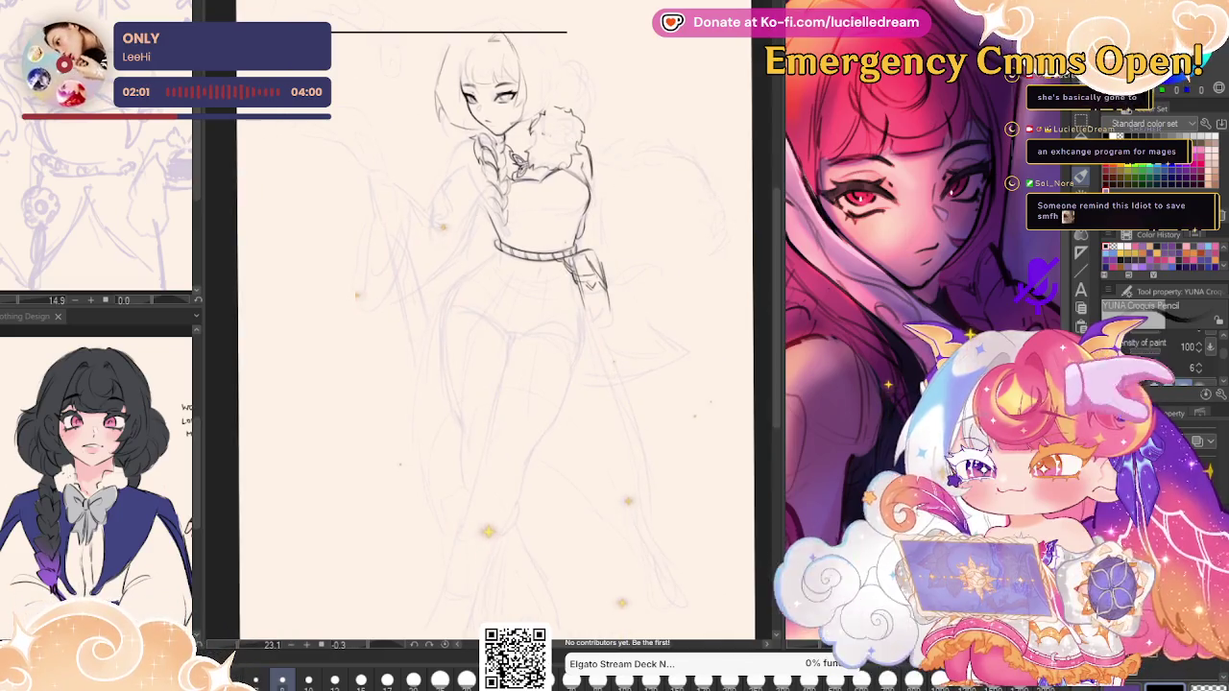
{"action": "key", "text": "ctrl+shift+t"}
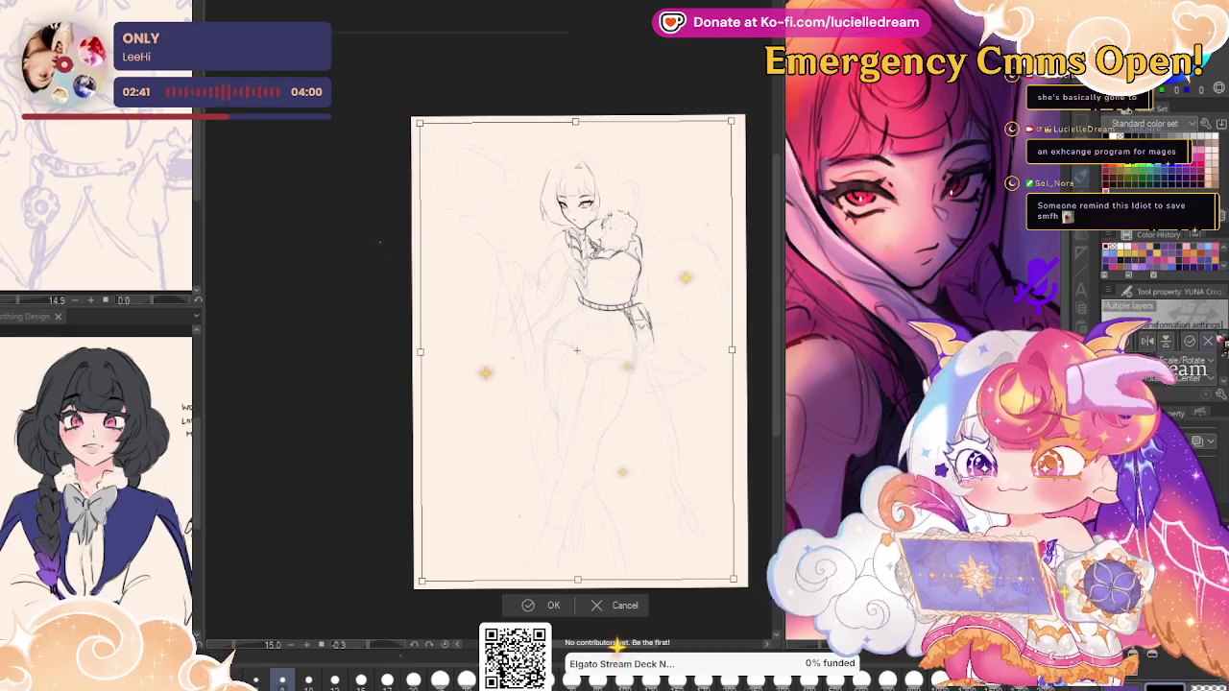
Confirm the horizontal flip of the sketch and zoom in on the head.
{"action": "left_click", "coordinate": [549, 605]}
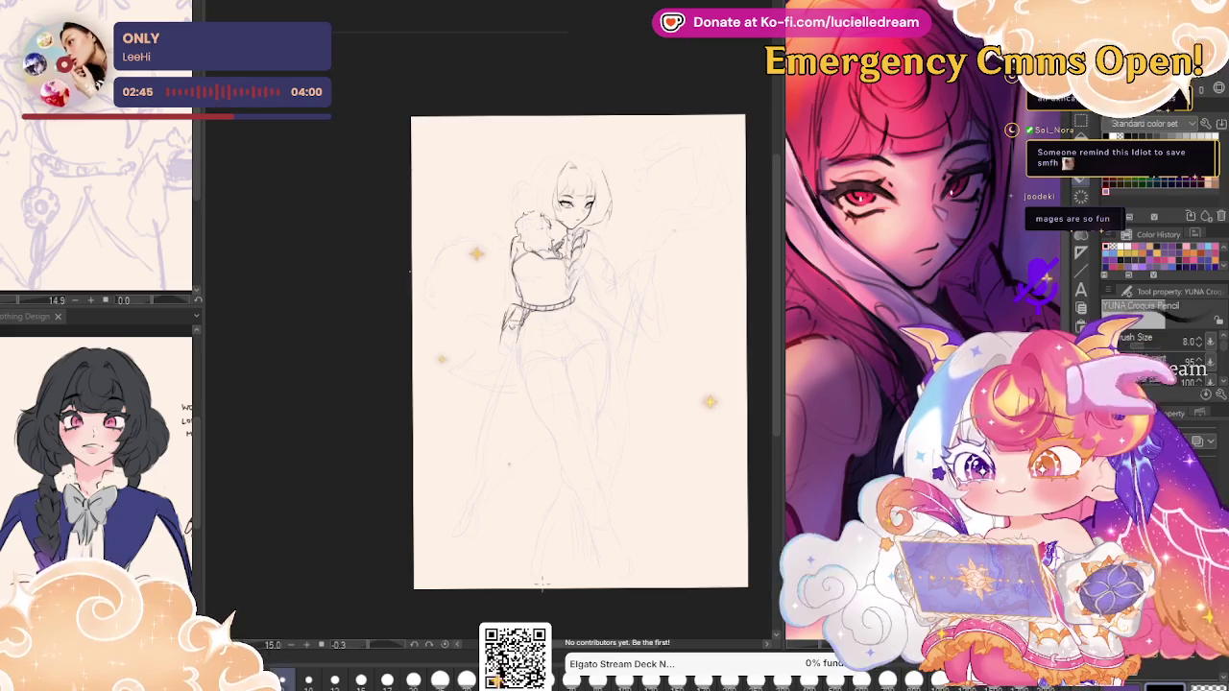
{"action": "scroll", "coordinate": [624, 231], "scroll_direction": "up", "scroll_amount": 5}
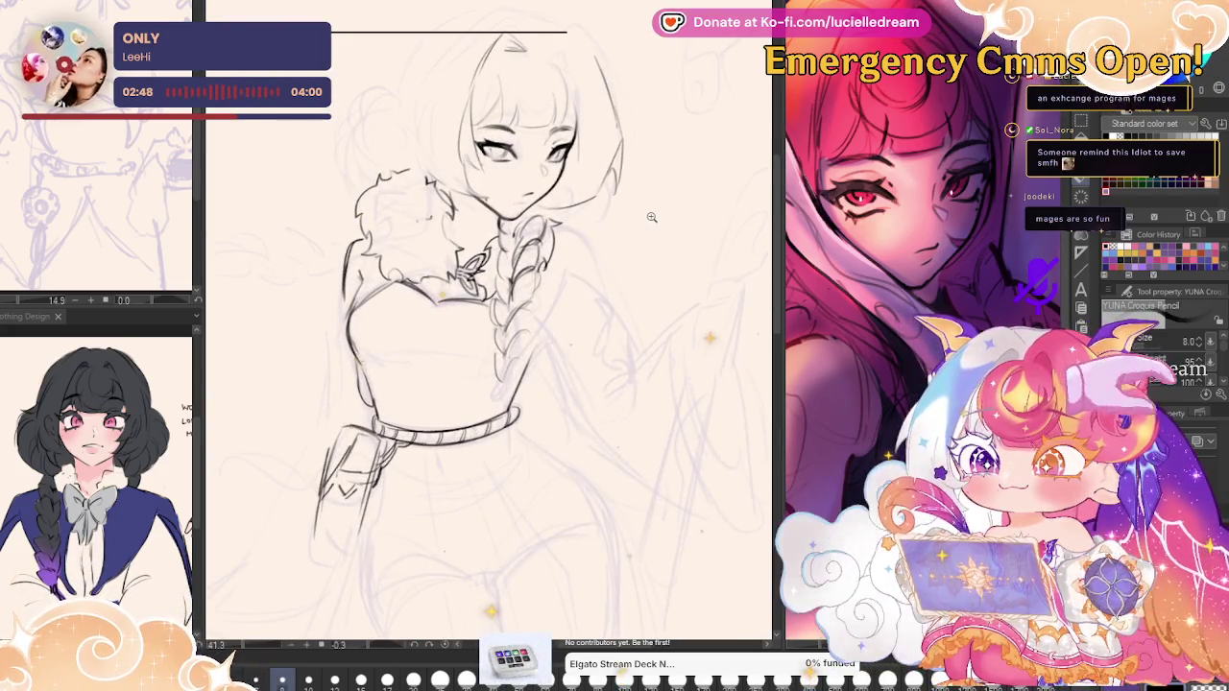
{"action": "scroll", "coordinate": [651, 217], "scroll_direction": "up", "scroll_amount": 1}
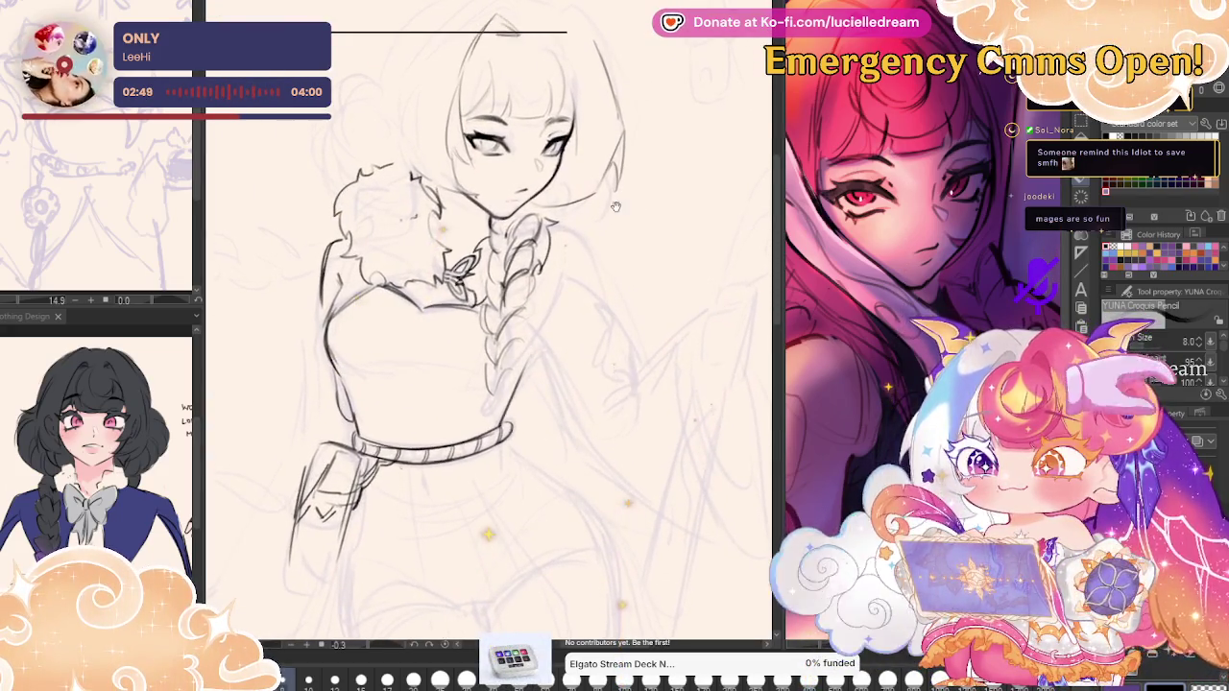
{"action": "left_click_drag", "start_coordinate": [652, 217], "coordinate": [695, 264]}
{"action": "scroll", "coordinate": [483, 211], "scroll_direction": "up", "scroll_amount": 1}
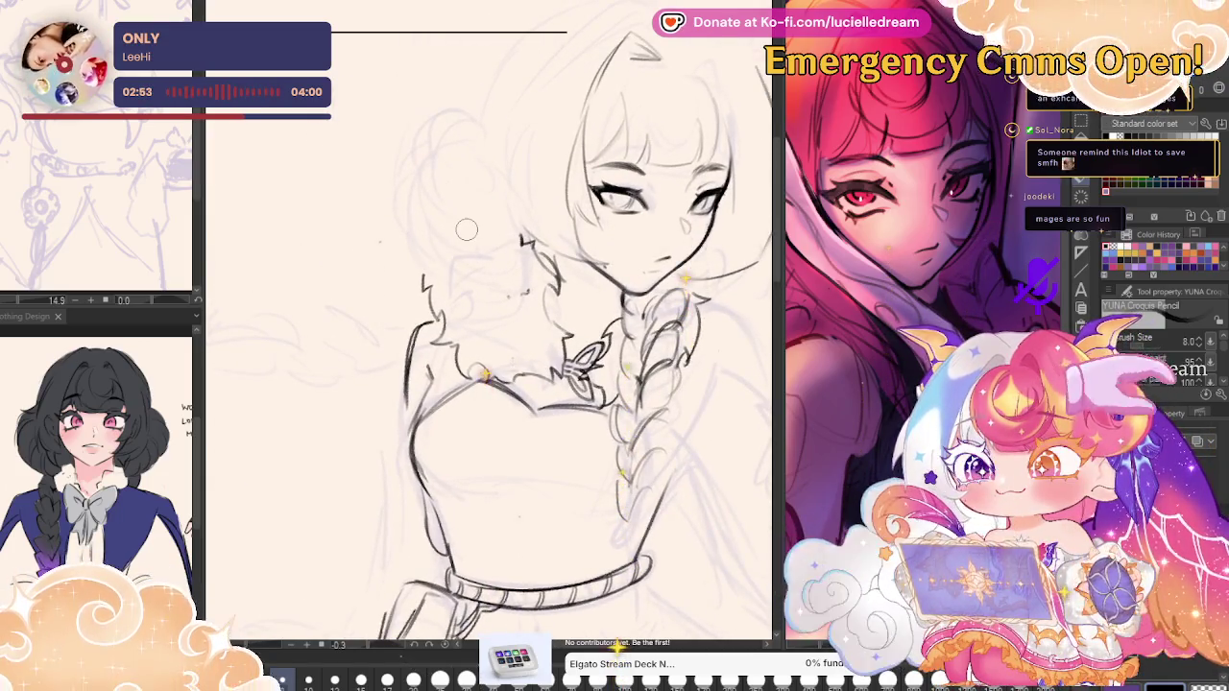
{"action": "left_click_drag", "start_coordinate": [467, 228], "coordinate": [485, 290]}
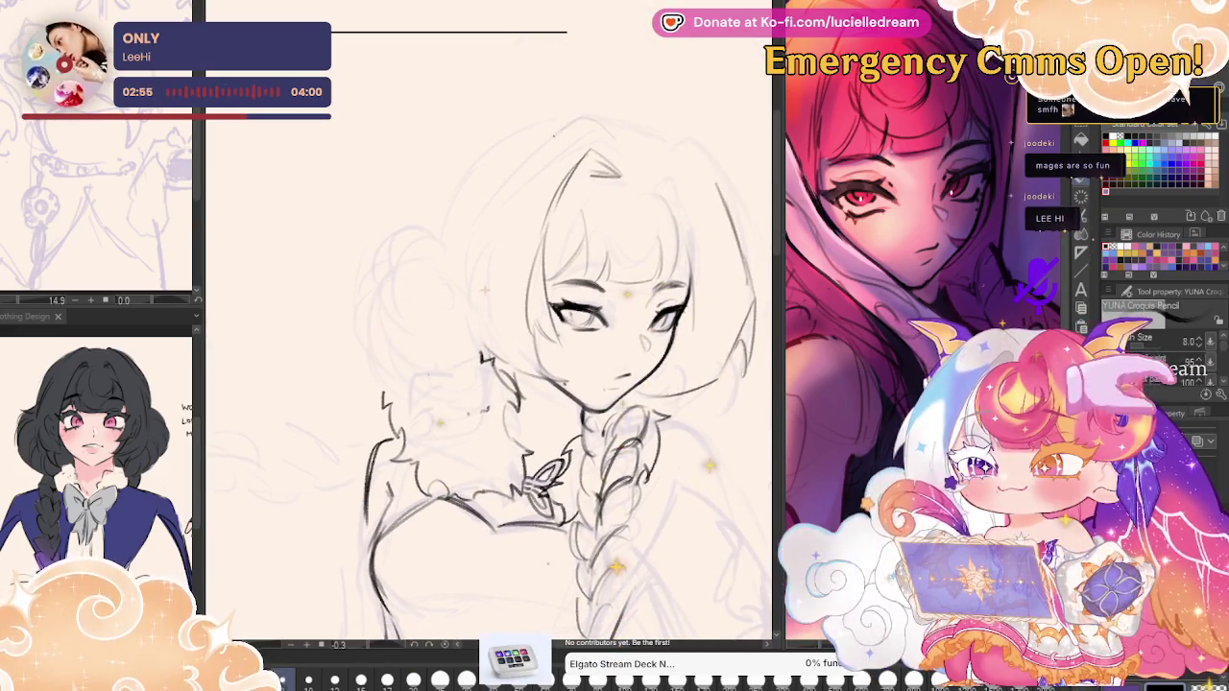
Extend the head outline and draw a forehead hair strand with a crescent curl in the bangs.
{"action": "left_click_drag", "start_coordinate": [520, 173], "coordinate": [485, 210]}
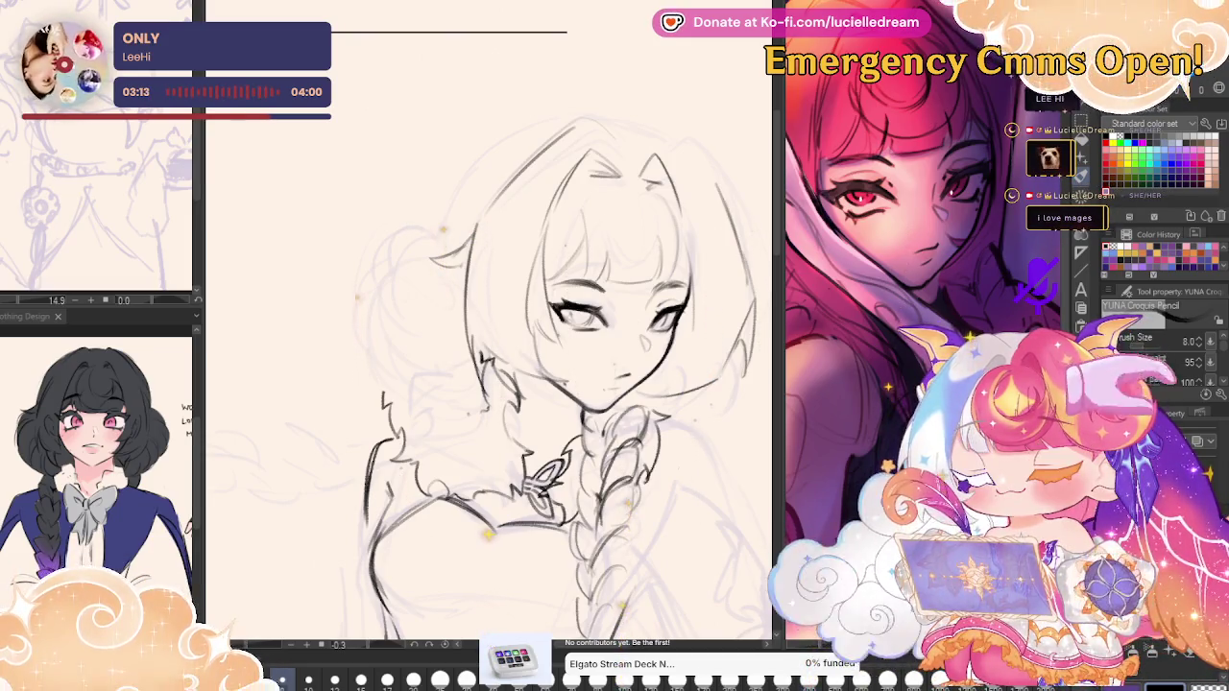
{"action": "key", "text": "h"}
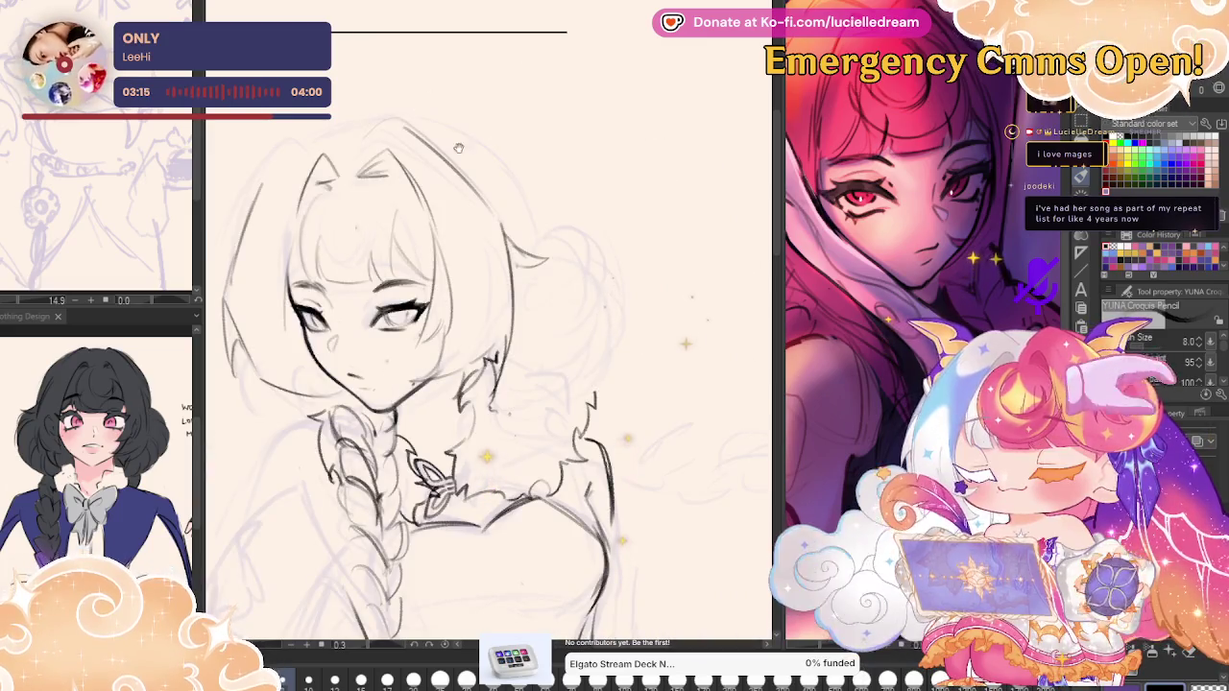
{"action": "left_click_drag", "start_coordinate": [459, 148], "coordinate": [565, 148]}
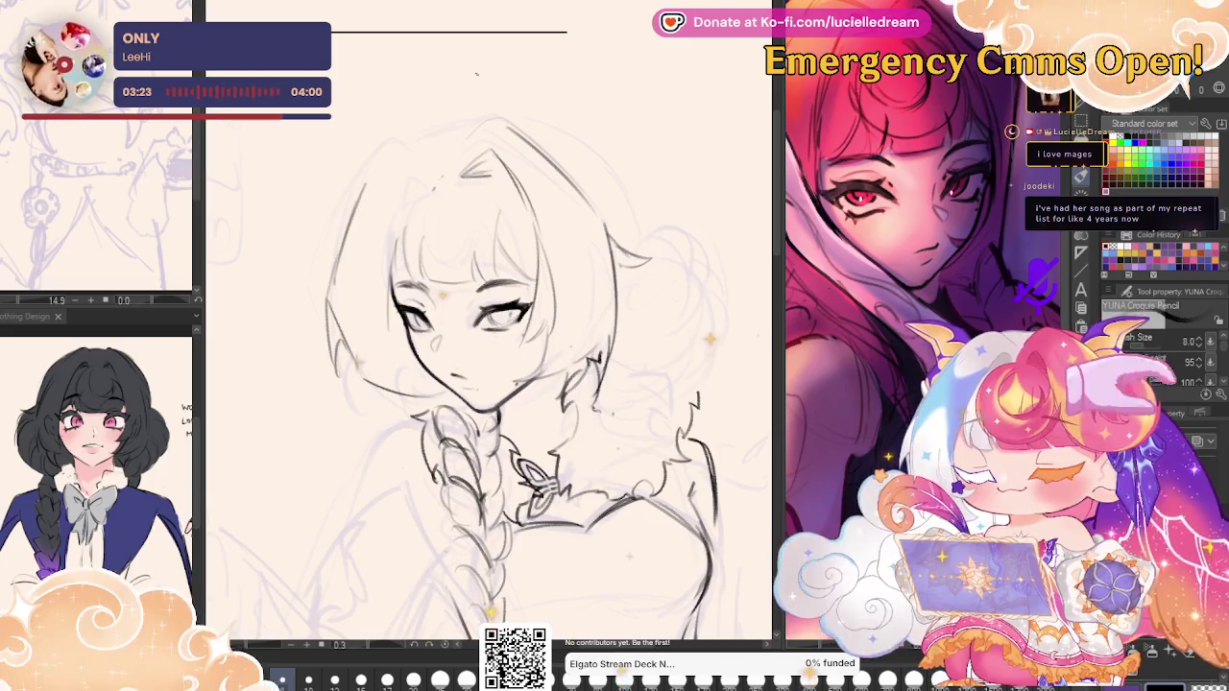
{"action": "left_click_drag", "start_coordinate": [395, 250], "coordinate": [431, 164]}
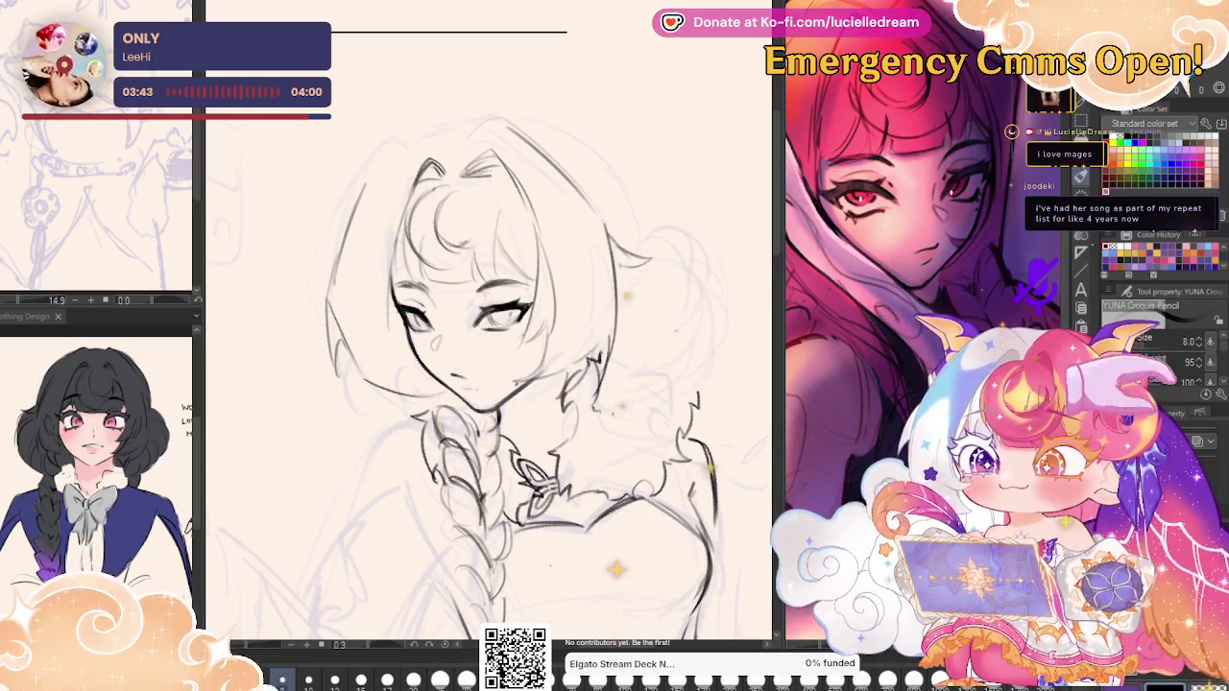
{"action": "left_click_drag", "start_coordinate": [440, 240], "coordinate": [485, 221]}
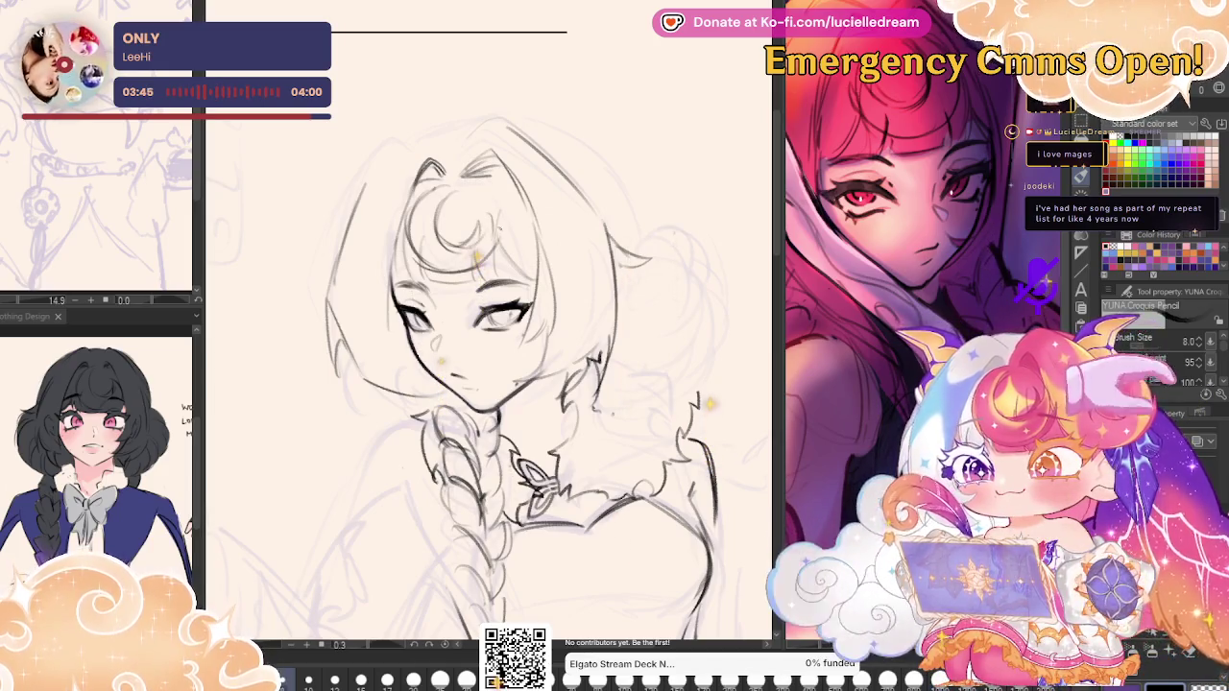
{"action": "key", "text": "h"}
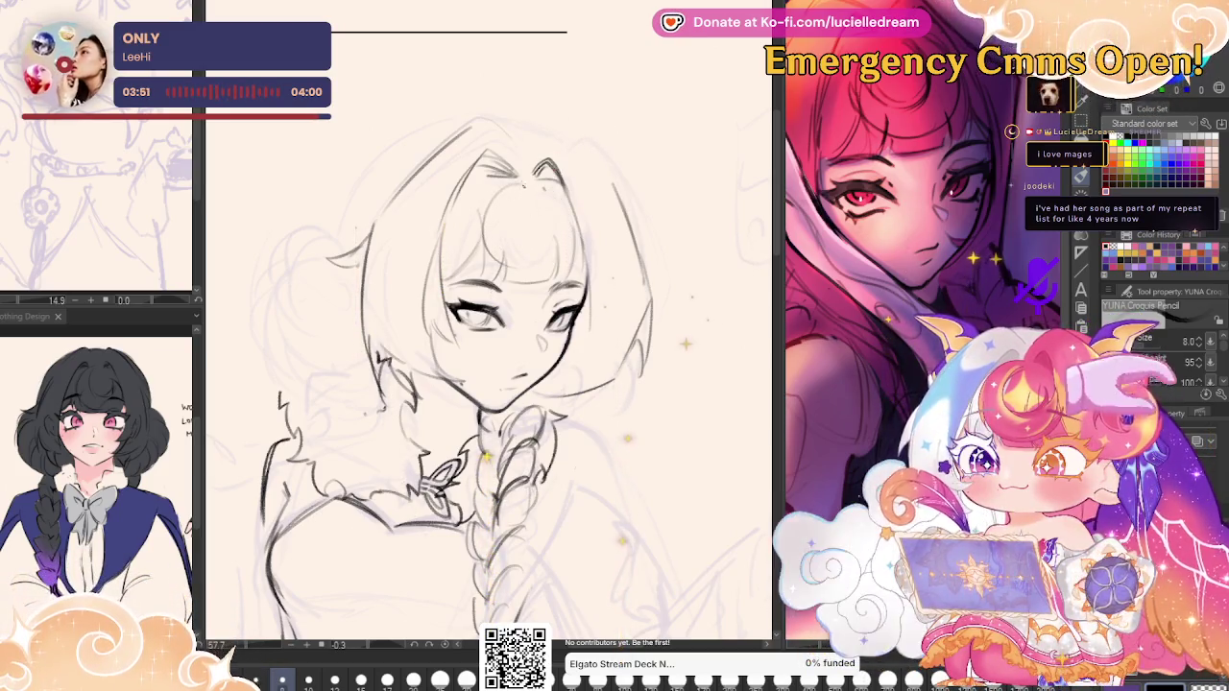
Draw the hair curve at the top of the head and mirror the view to check it.
{"action": "left_click_drag", "start_coordinate": [496, 205], "coordinate": [504, 219]}
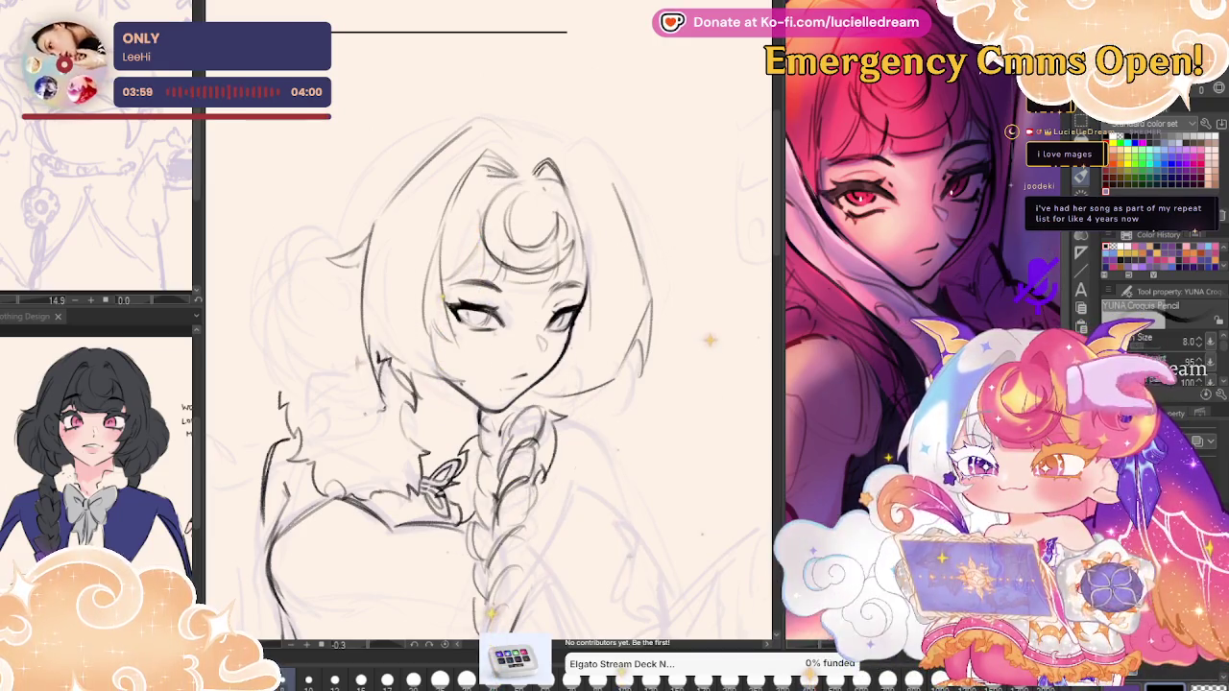
{"action": "key", "text": "ctrl+z"}
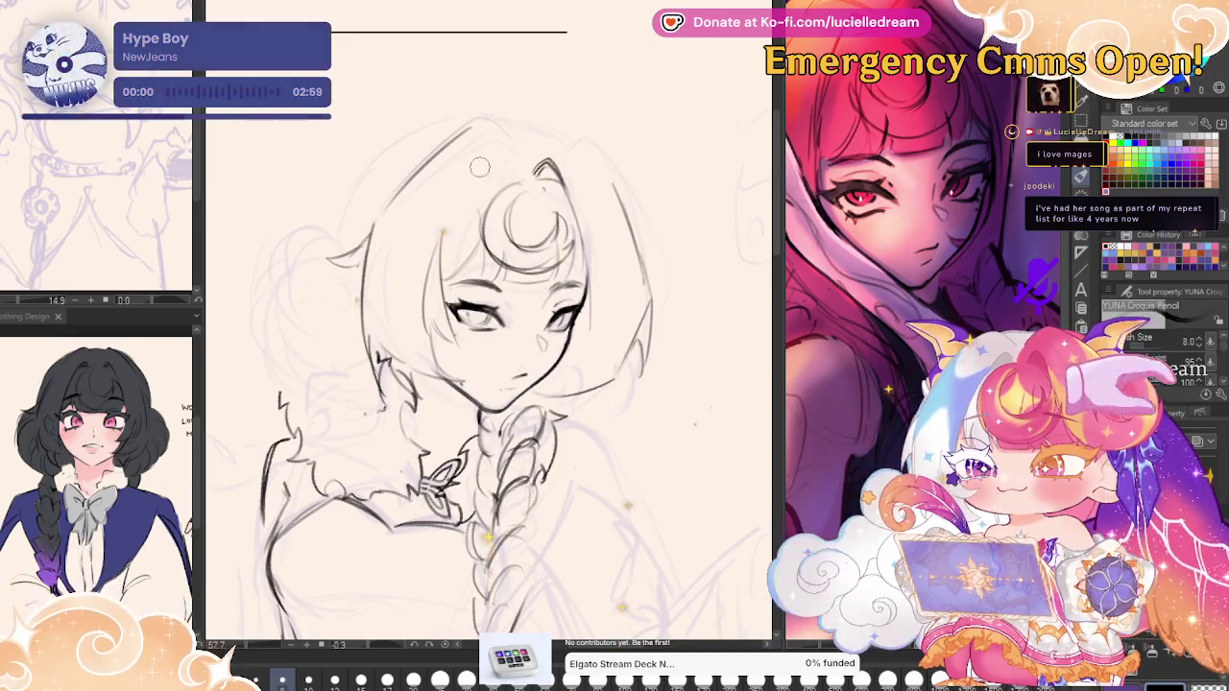
{"action": "key", "text": "ctrl+y"}
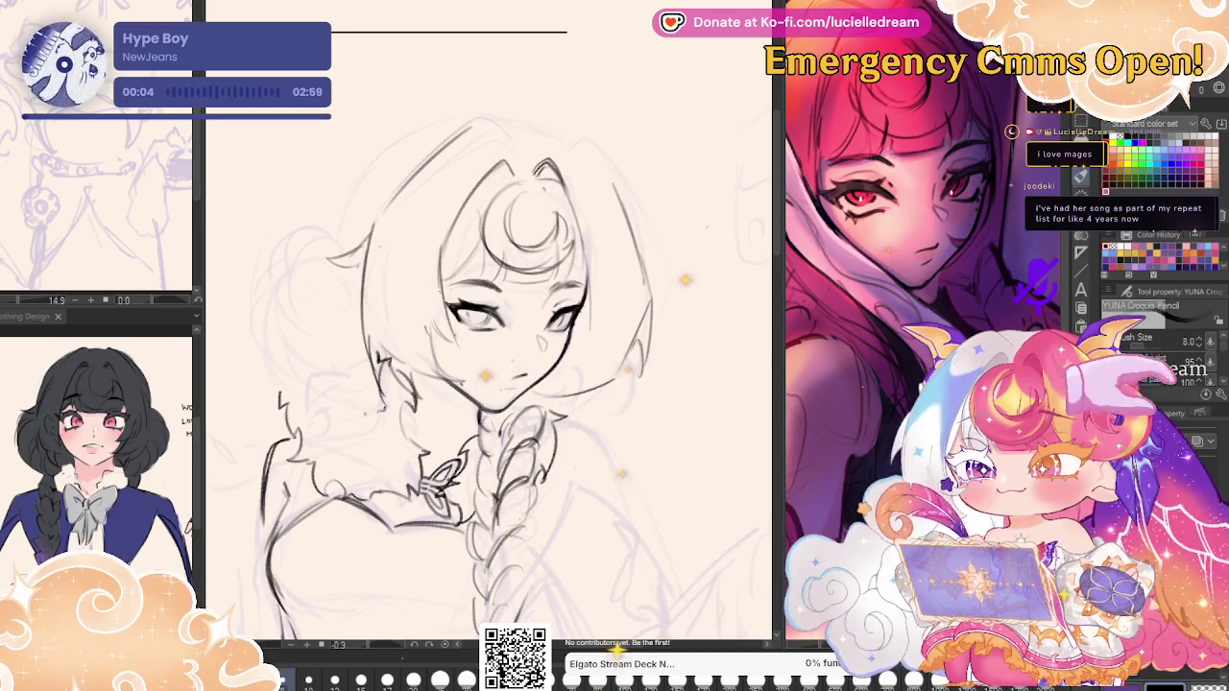
{"action": "key", "text": "h"}
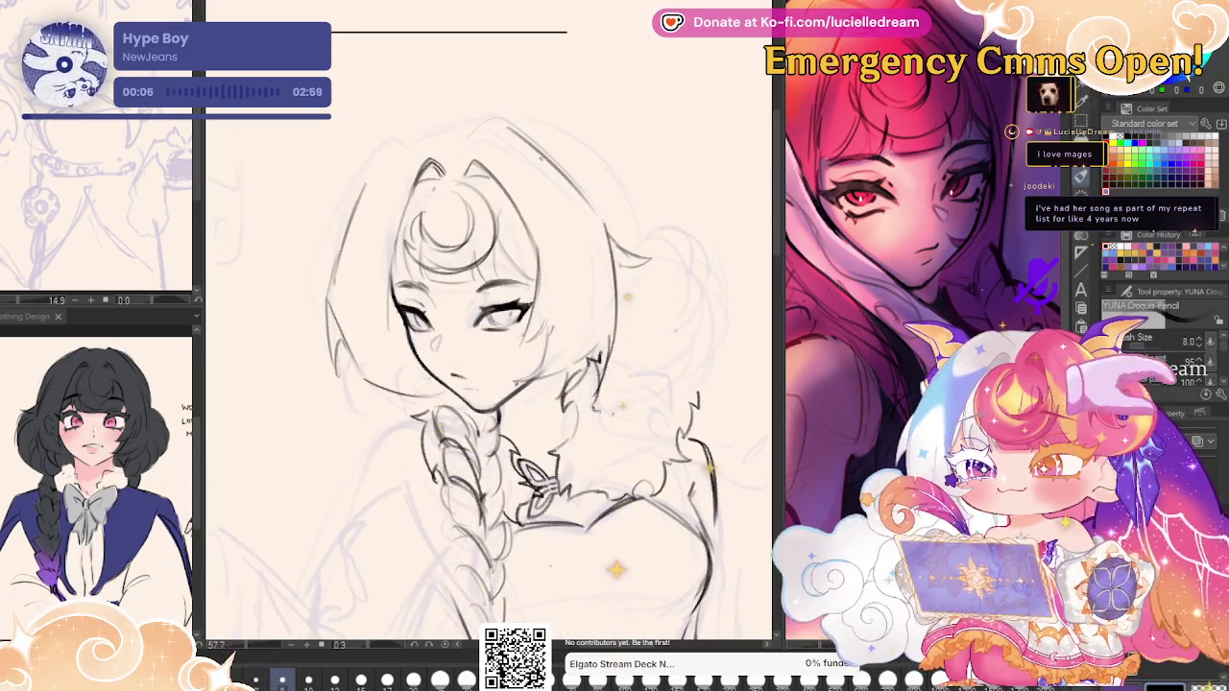
{"action": "key", "text": "h"}
{"action": "mouse_move", "coordinate": [538, 235]}
{"action": "left_mouse_down"}
{"action": "mouse_move", "coordinate": [526, 206]}
{"action": "mouse_move", "coordinate": [540, 139]}
{"action": "mouse_move", "coordinate": [596, 101]}
{"action": "left_mouse_up"}
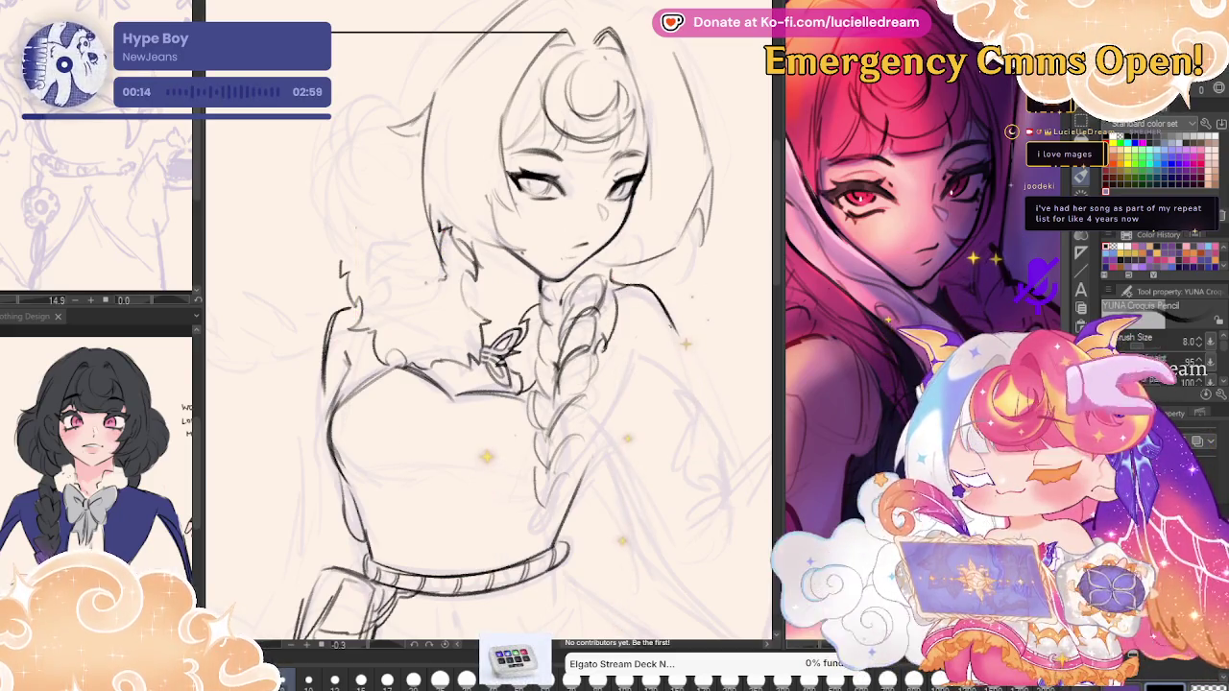
Extend the shoulder line into a long sleeve stroke and ink the torso edge beside the braid.
{"action": "left_click_drag", "start_coordinate": [633, 282], "coordinate": [693, 359]}
{"action": "left_click_drag", "start_coordinate": [666, 315], "coordinate": [718, 422]}
{"action": "left_click_drag", "start_coordinate": [719, 296], "coordinate": [671, 215]}
{"action": "left_click_drag", "start_coordinate": [595, 273], "coordinate": [526, 404]}
{"action": "left_click_drag", "start_coordinate": [582, 304], "coordinate": [524, 406]}
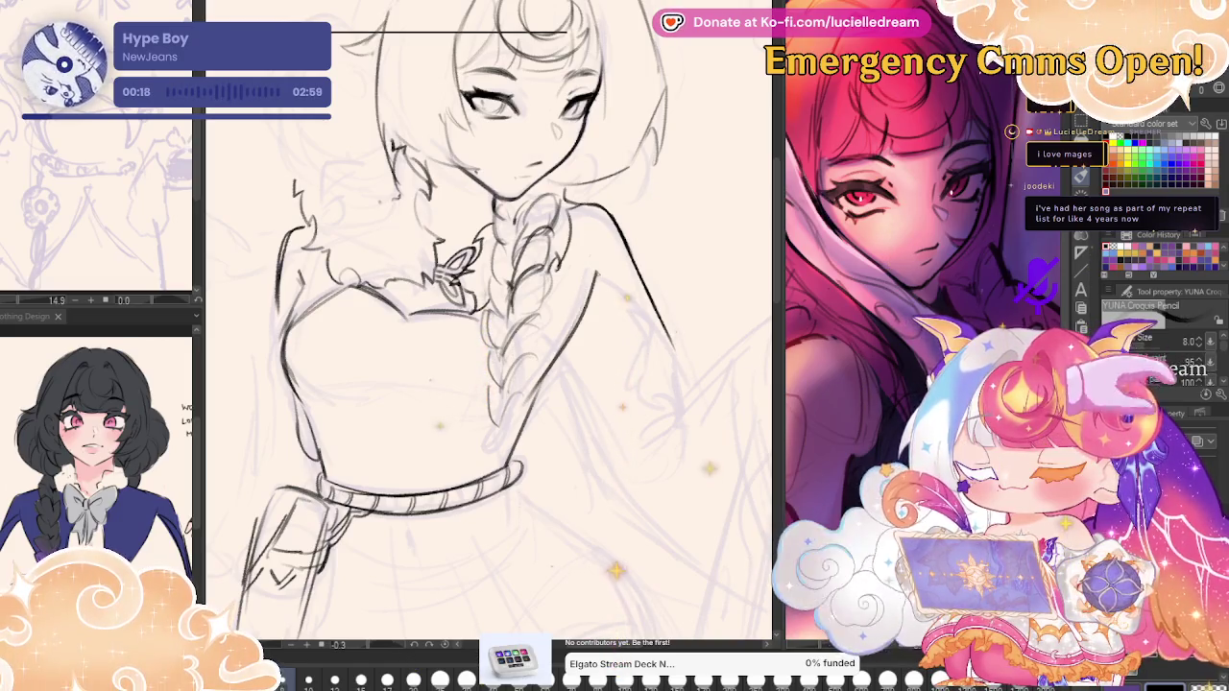
Mirror the view and zoom in on the head and upper body to review the linework.
{"action": "key", "text": "h"}
{"action": "scroll", "coordinate": [490, 327], "scroll_direction": "down", "scroll_amount": 2}
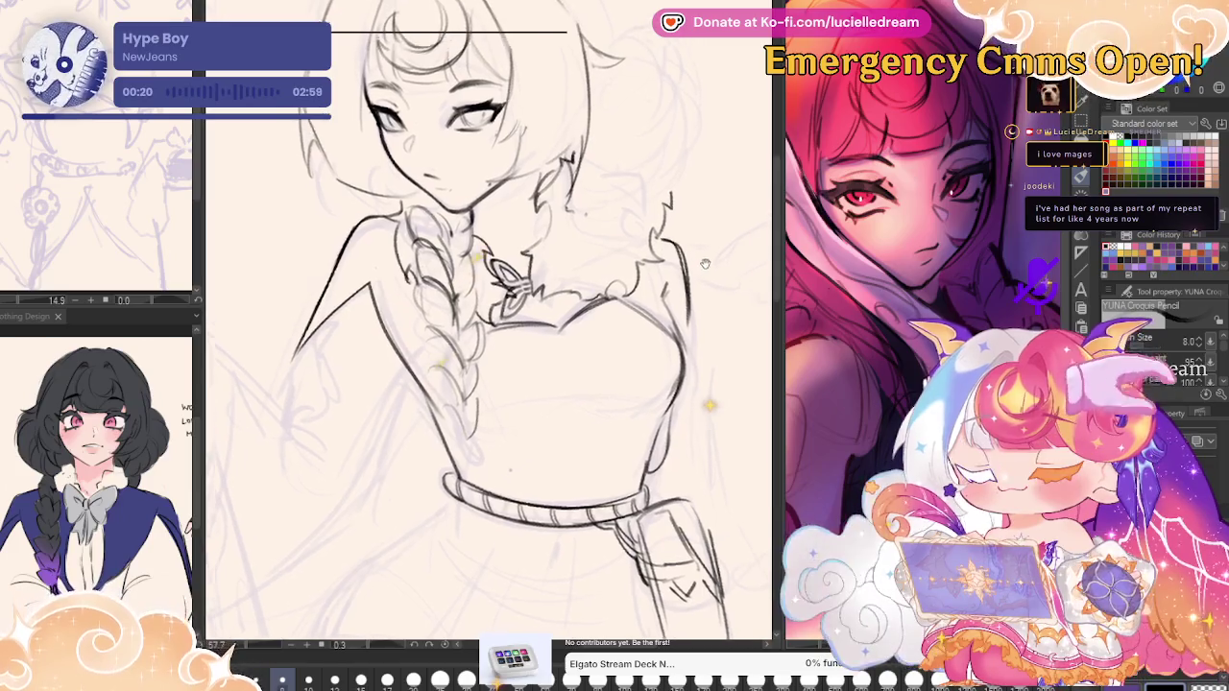
{"action": "scroll", "coordinate": [490, 326], "scroll_direction": "down", "scroll_amount": 2}
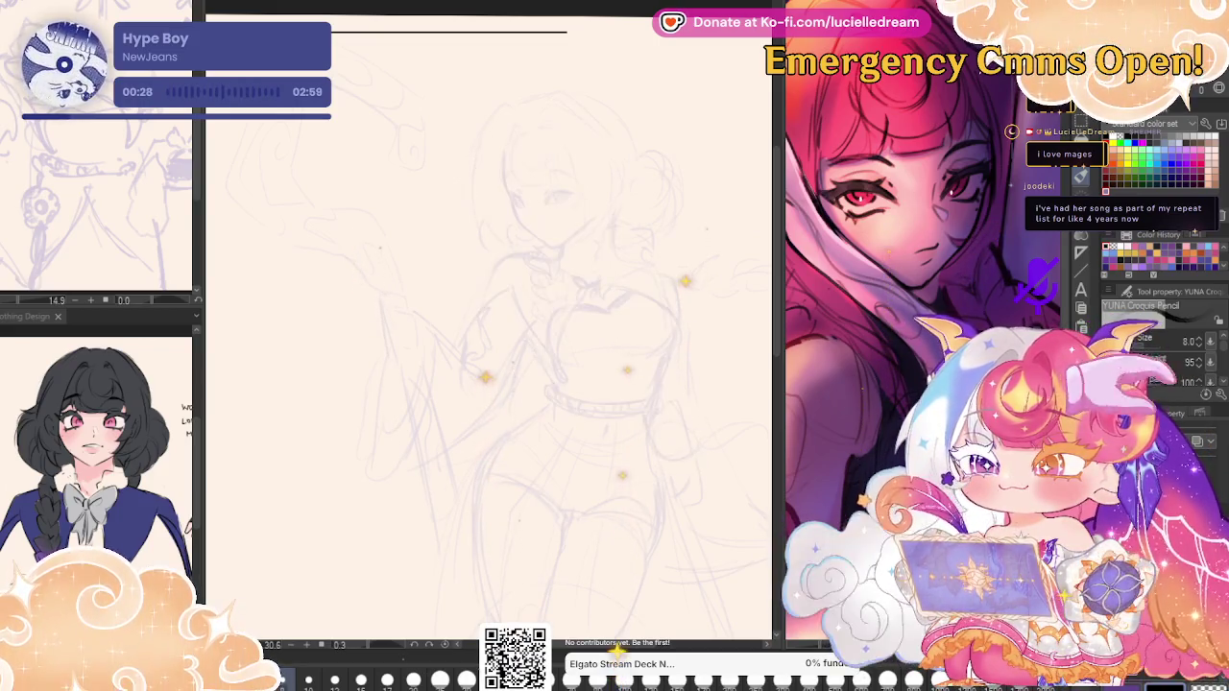
{"action": "left_click", "coordinate": [603, 174]}
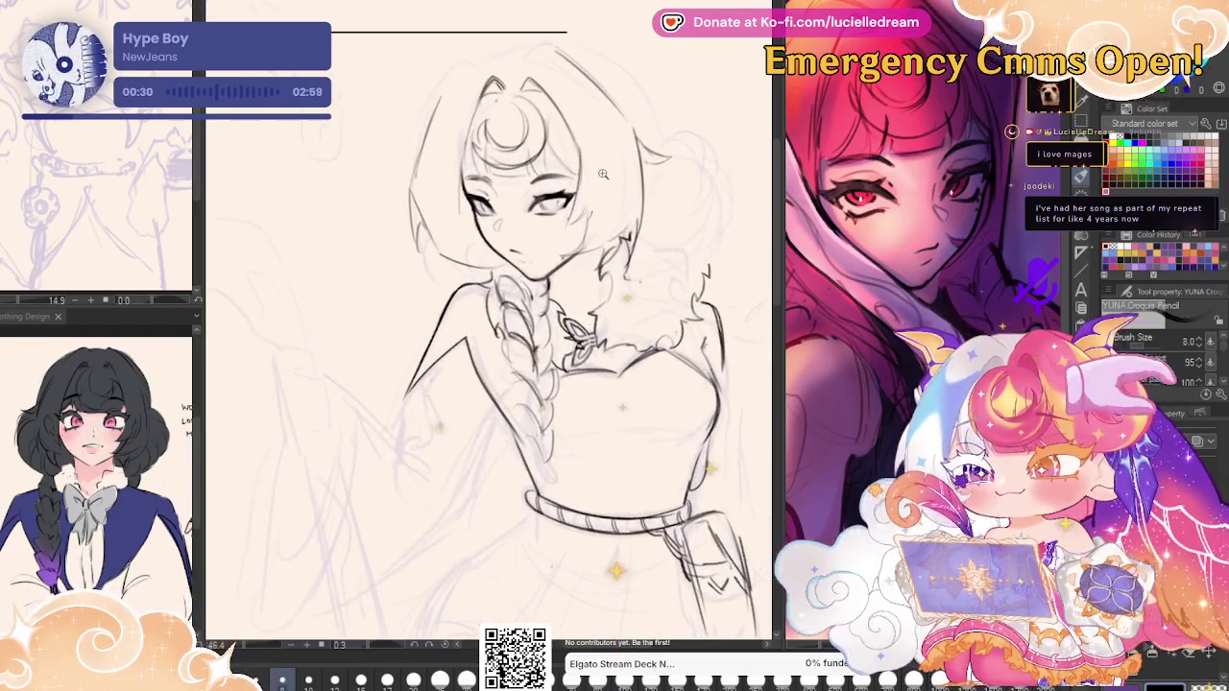
{"action": "left_click", "coordinate": [601, 171]}
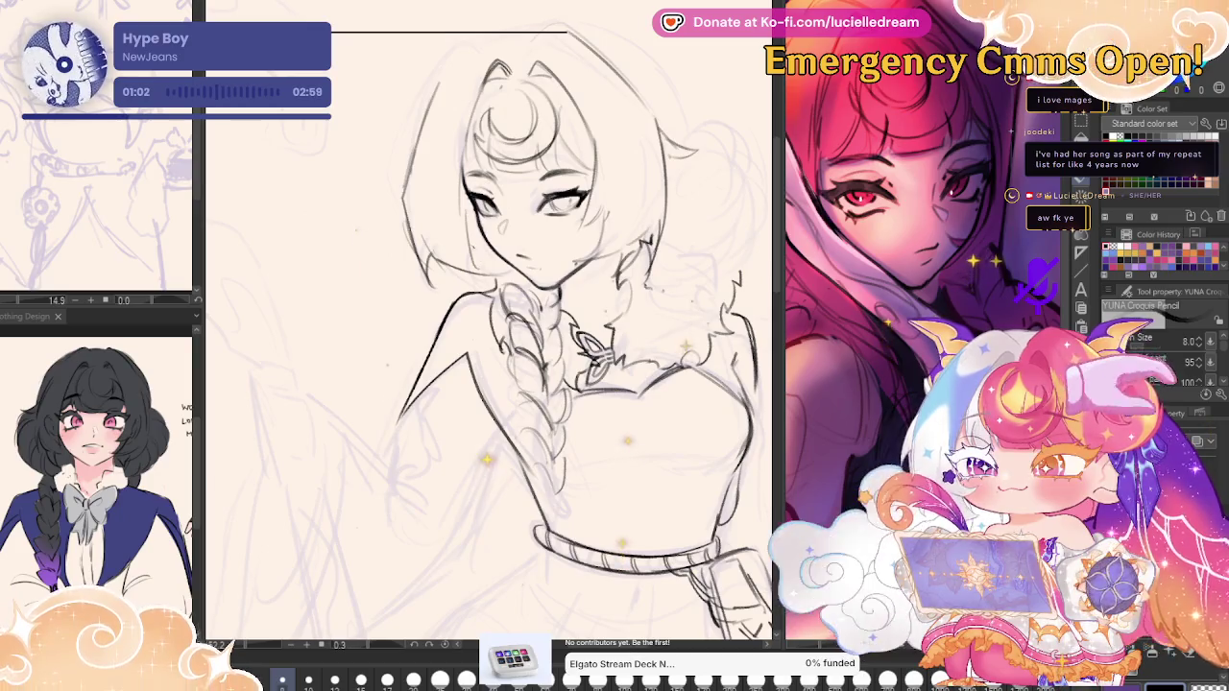
{"action": "key", "text": "h"}
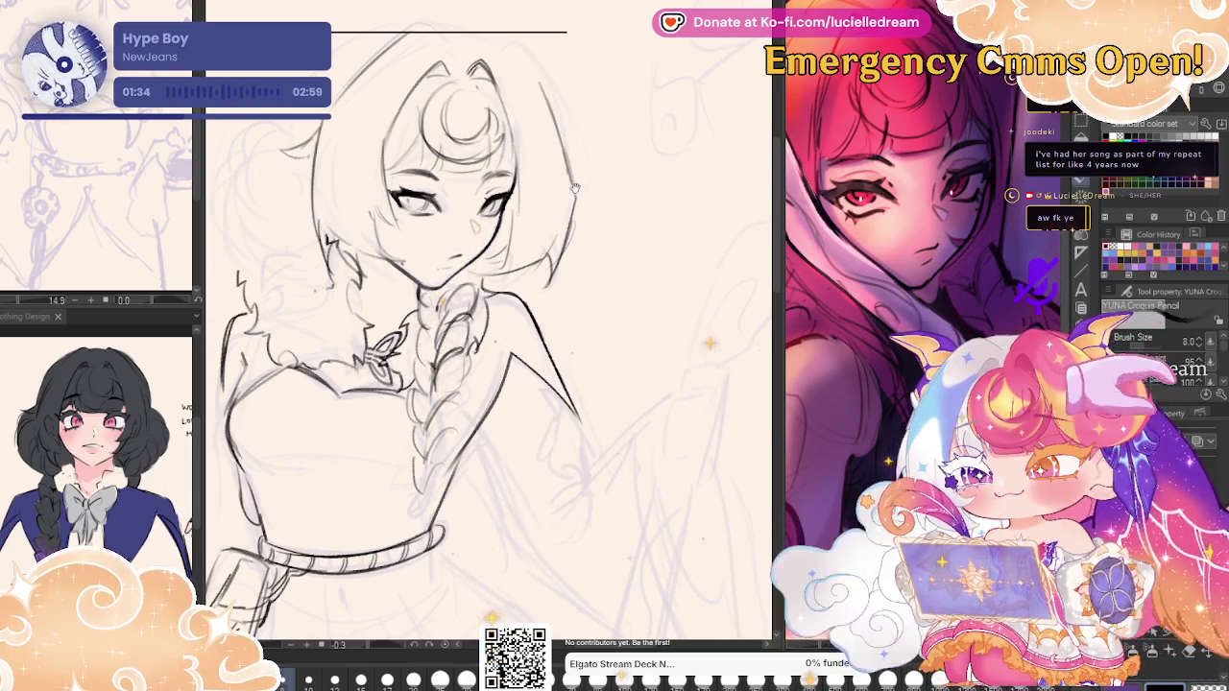
Recentre the figure and sketch hair volume to the left of the head with the pencil.
{"action": "left_click_drag", "start_coordinate": [574, 187], "coordinate": [680, 178]}
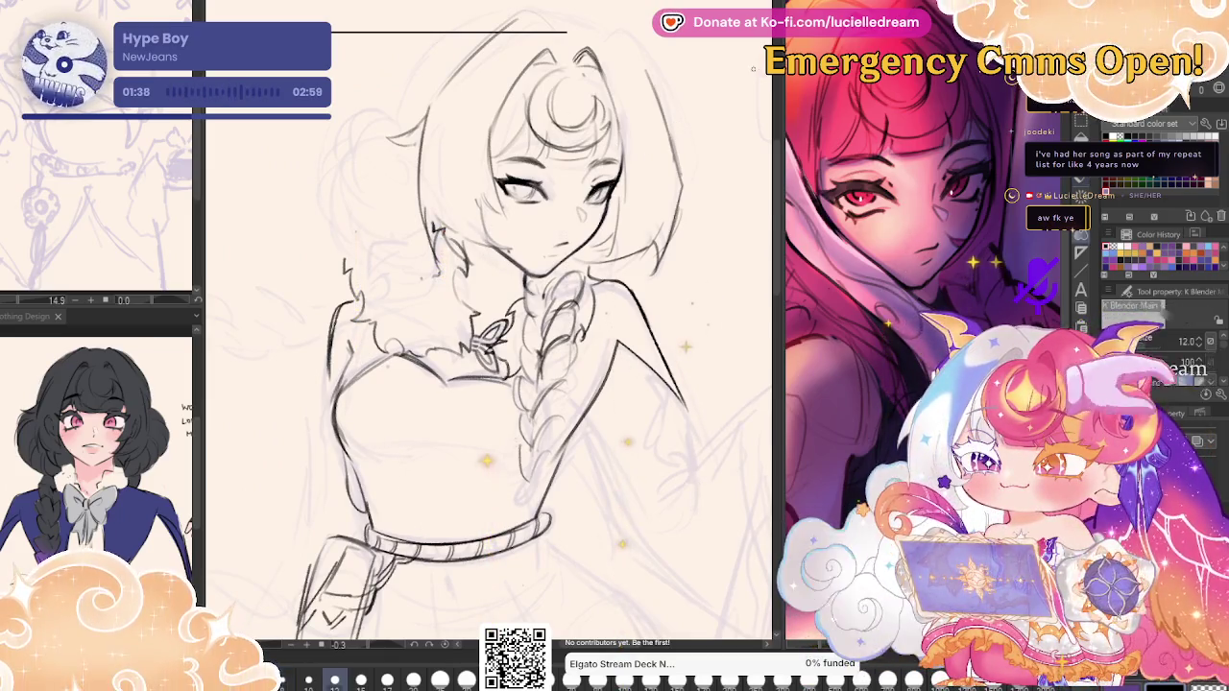
{"action": "key", "text": "h"}
{"action": "key", "text": "j"}
{"action": "key", "text": "p"}
{"action": "key", "text": "h"}
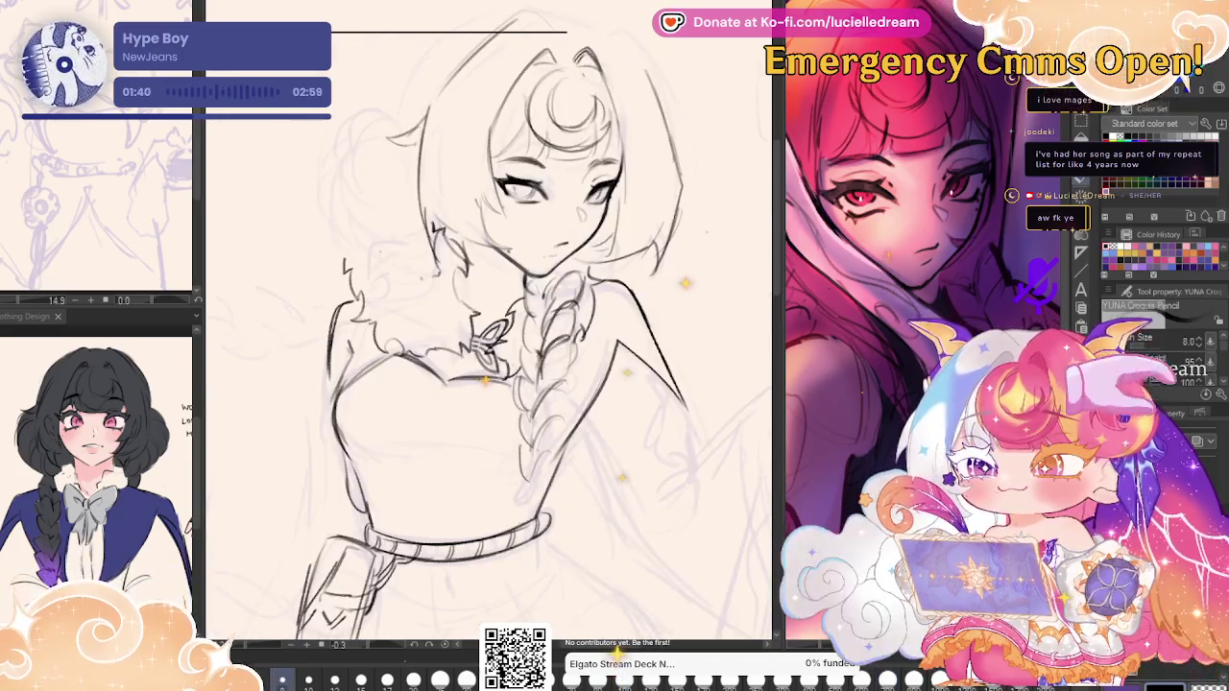
{"action": "left_click_drag", "start_coordinate": [384, 123], "coordinate": [362, 216]}
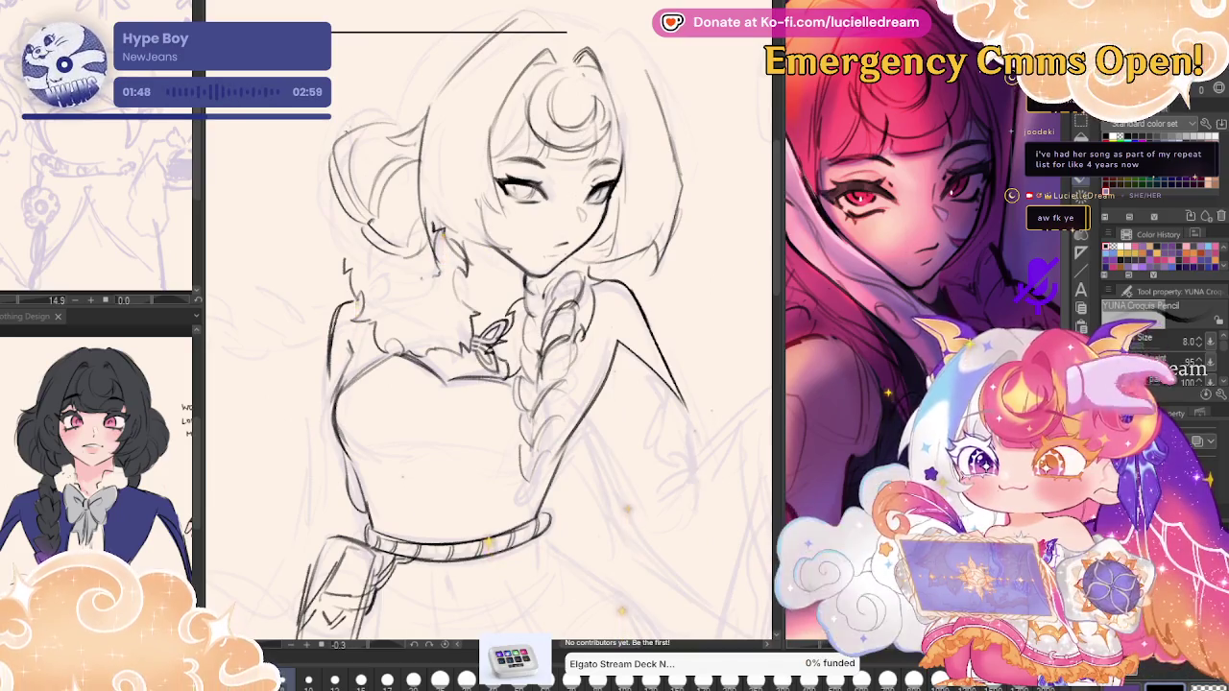
Draw the outline along the top of the head, extending it to the right.
{"action": "scroll", "coordinate": [489, 336], "scroll_direction": "up", "scroll_amount": 2}
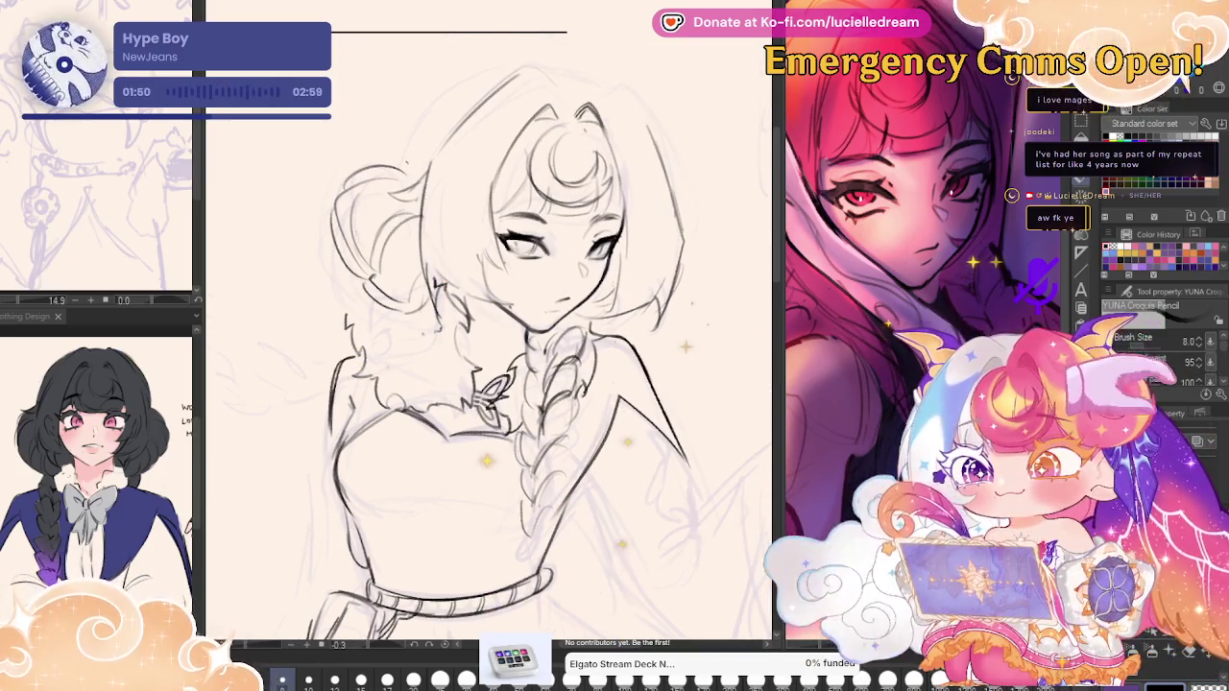
{"action": "left_click_drag", "start_coordinate": [554, 66], "coordinate": [405, 135]}
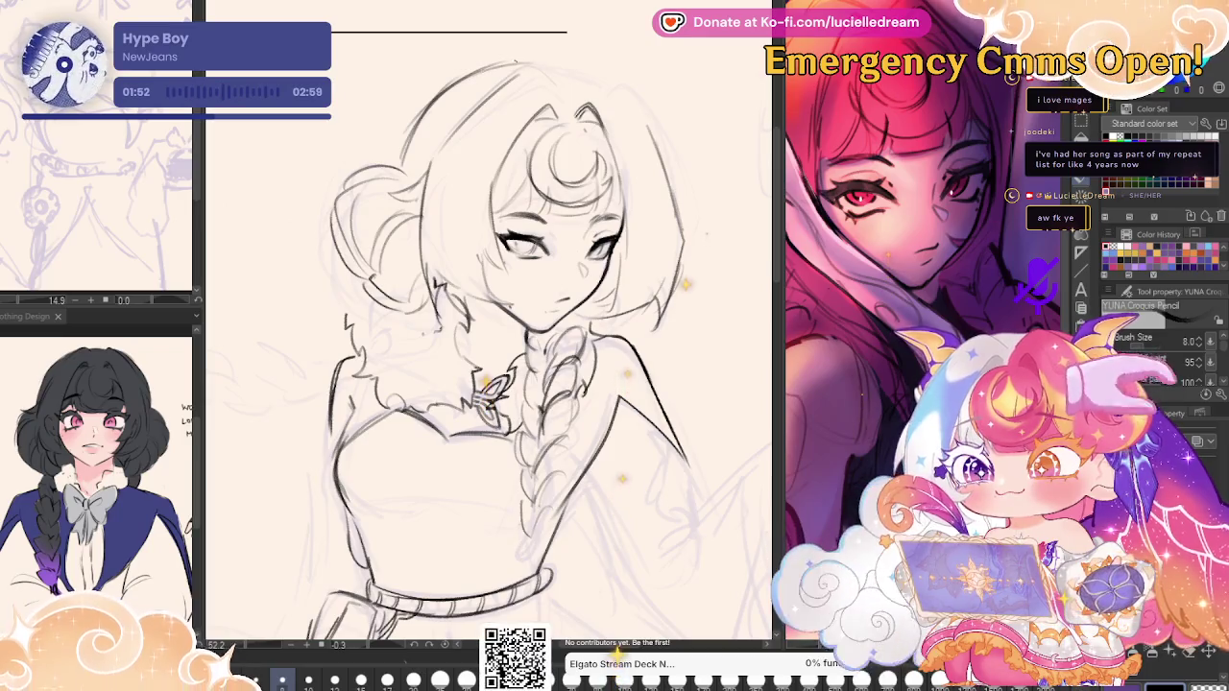
{"action": "left_click_drag", "start_coordinate": [552, 64], "coordinate": [602, 76]}
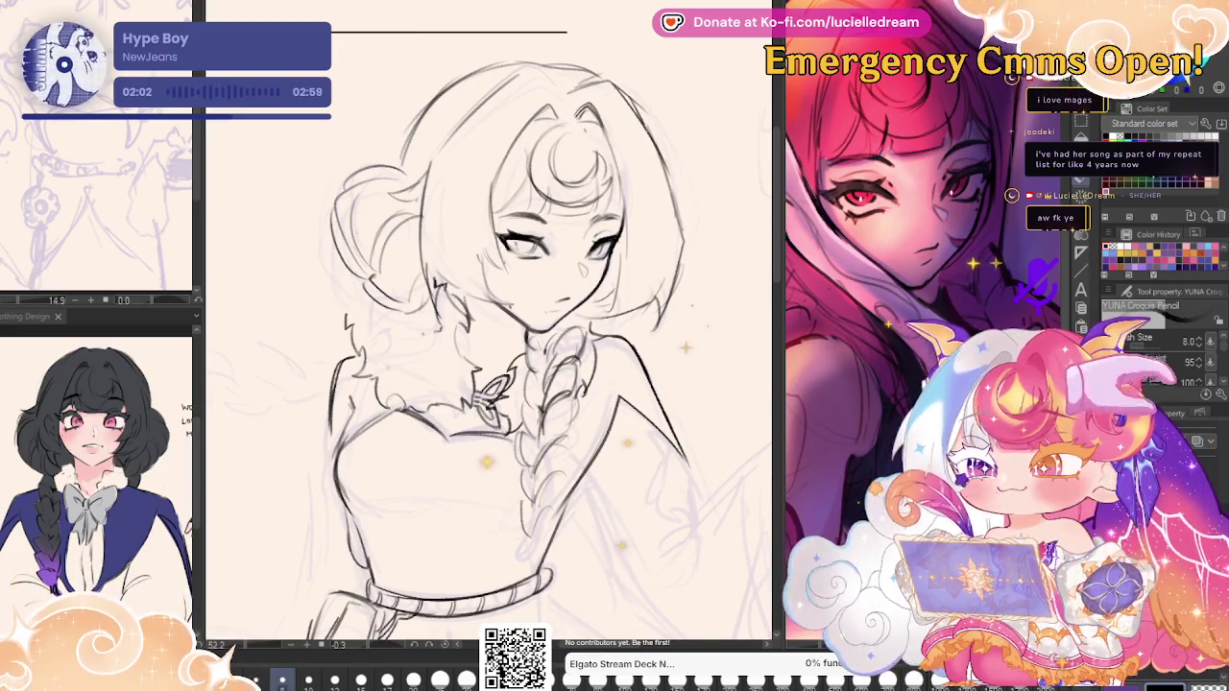
{"action": "key", "text": "h"}
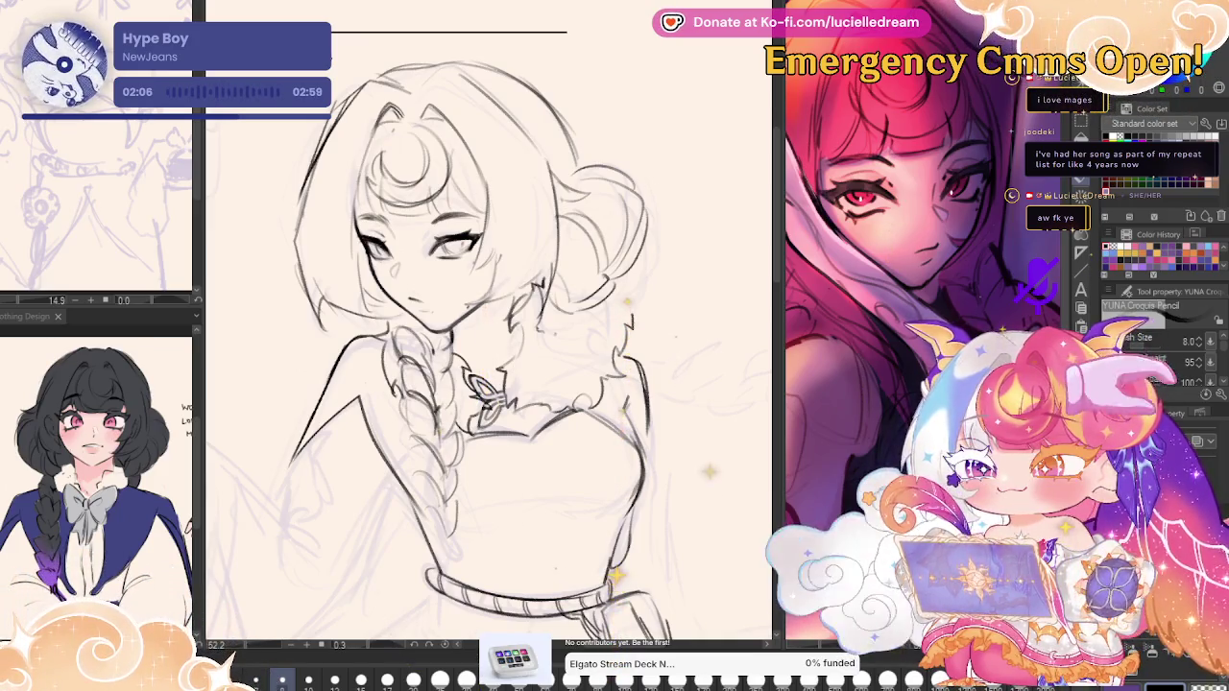
Erase and redraw the outer left edge of the hair, then flip the view to check.
{"action": "left_click_drag", "start_coordinate": [351, 104], "coordinate": [300, 205]}
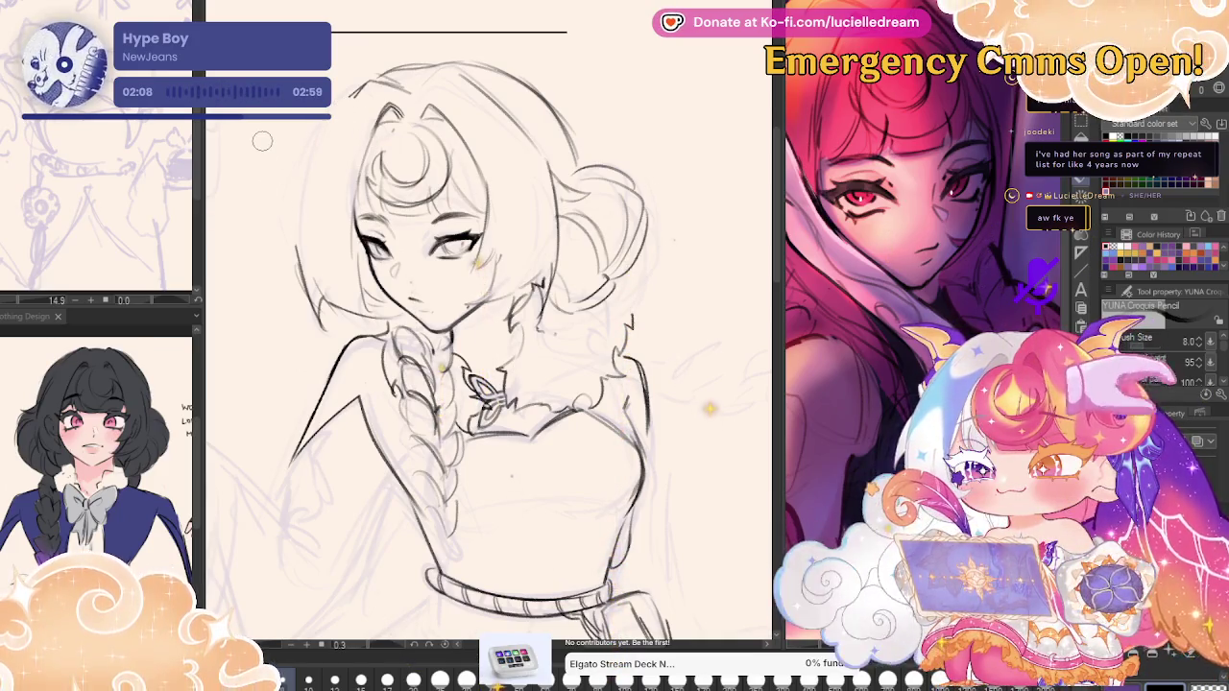
{"action": "left_click_drag", "start_coordinate": [352, 97], "coordinate": [289, 192]}
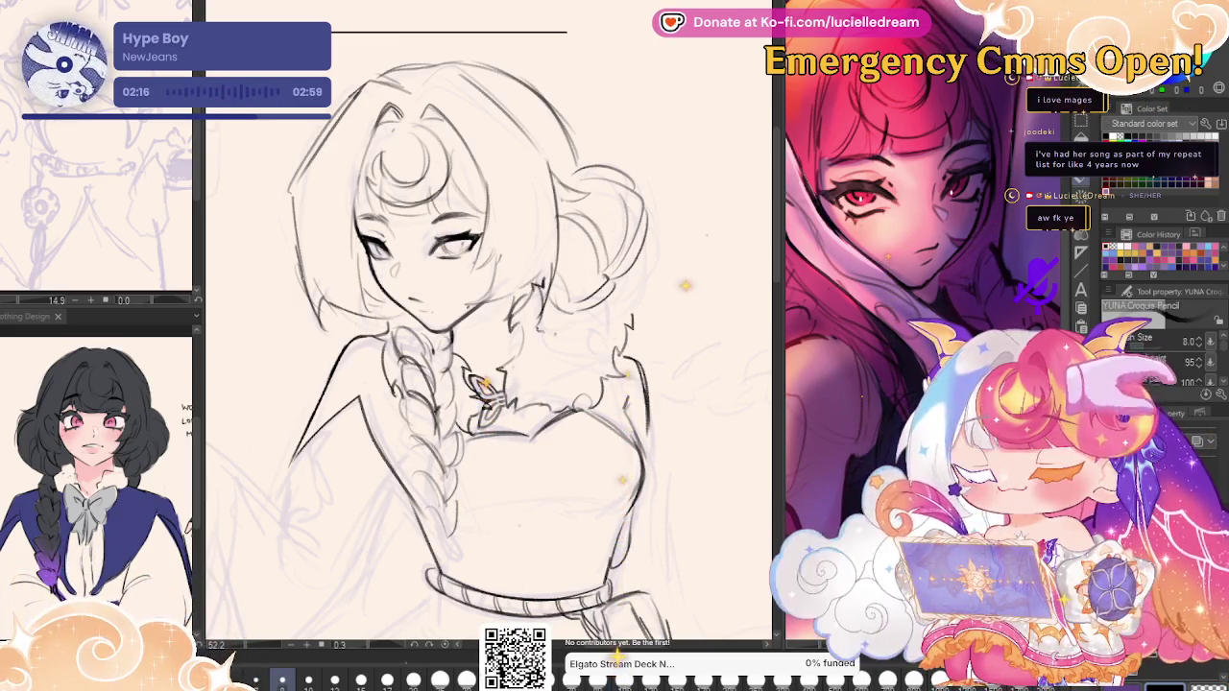
{"action": "left_click_drag", "start_coordinate": [664, 313], "coordinate": [708, 284]}
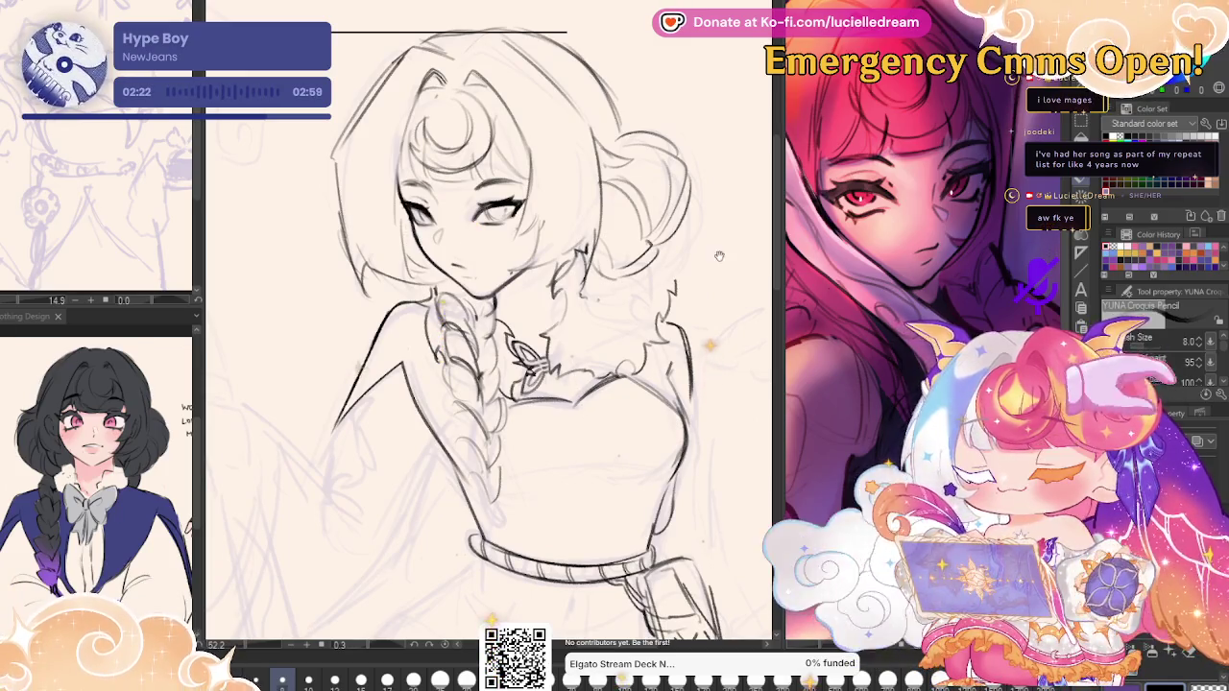
{"action": "left_click_drag", "start_coordinate": [719, 257], "coordinate": [681, 237]}
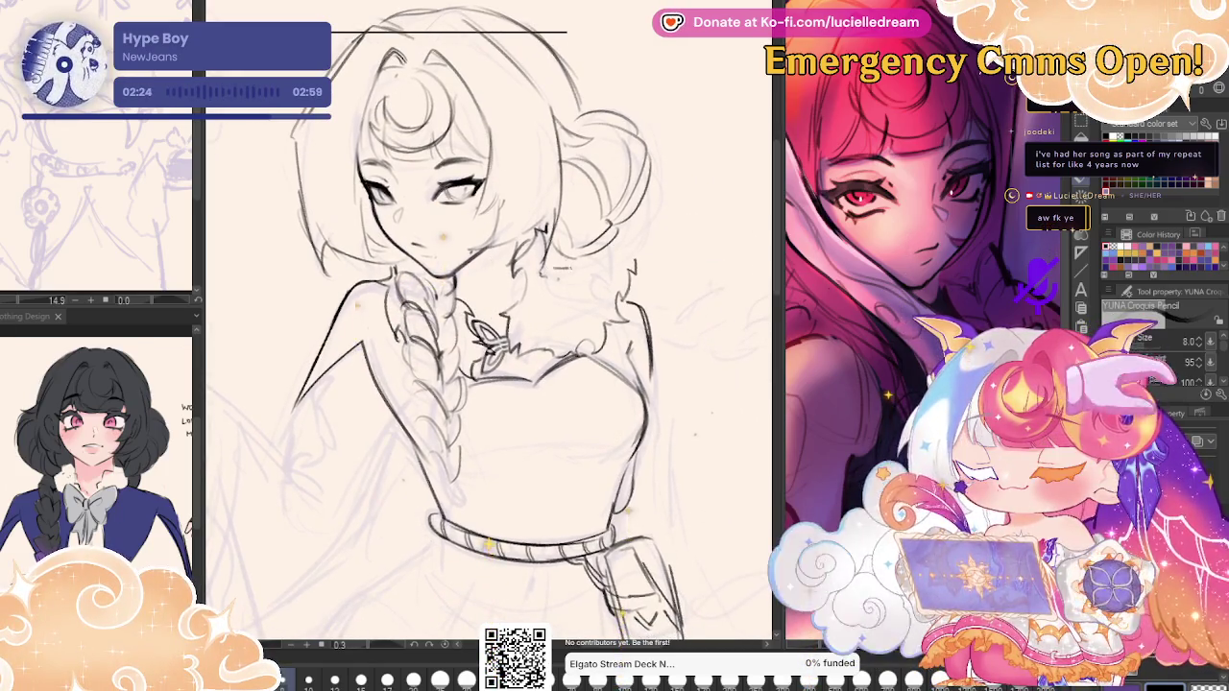
{"action": "key", "text": "h"}
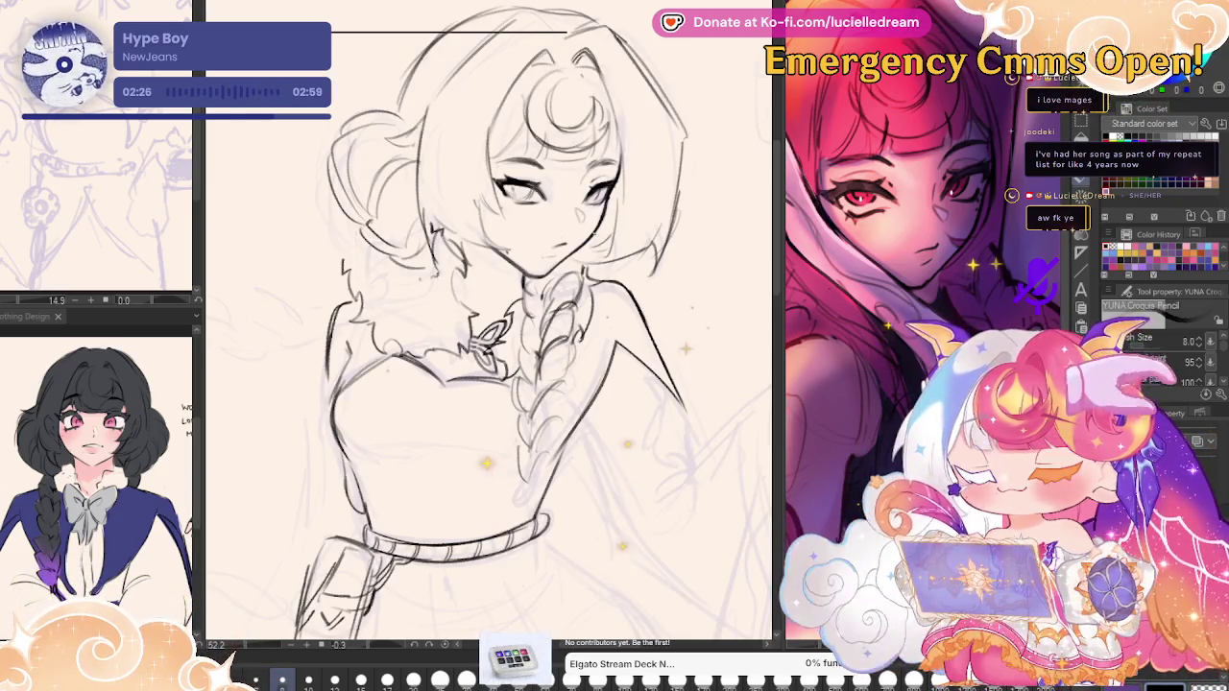
{"action": "key", "text": "h"}
{"action": "key", "text": "h"}
{"action": "key", "text": "h"}
{"action": "key", "text": "h"}
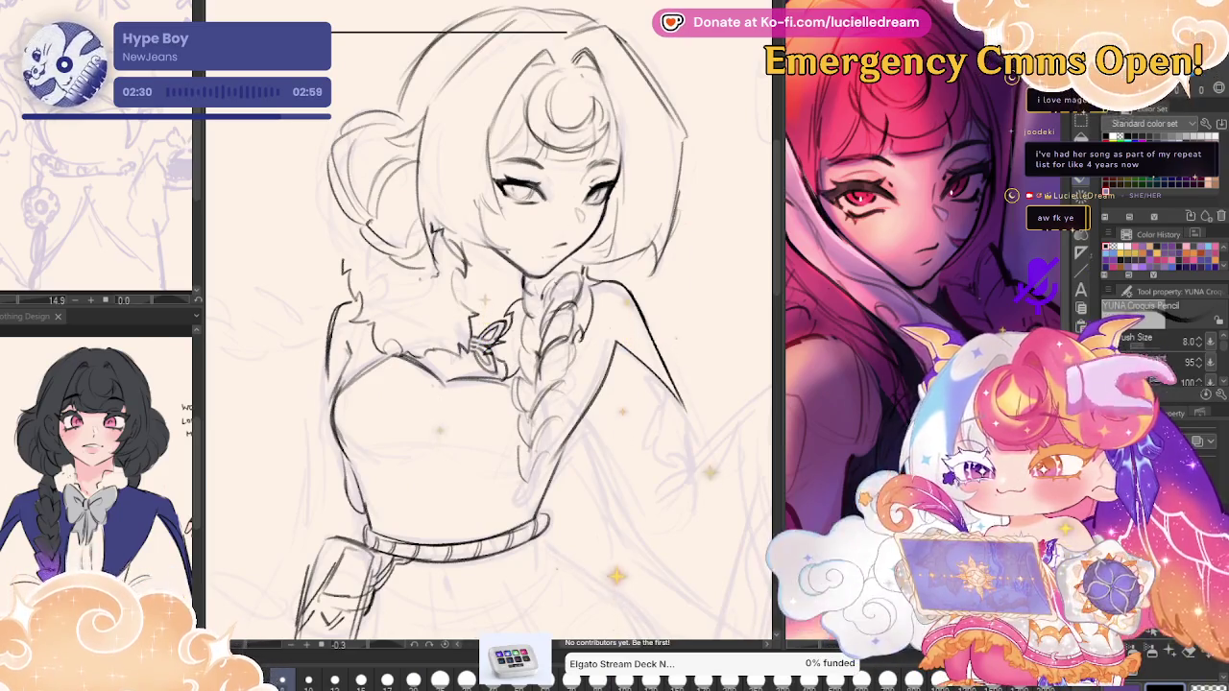
{"action": "scroll", "coordinate": [674, 246], "scroll_direction": "down", "scroll_amount": 2}
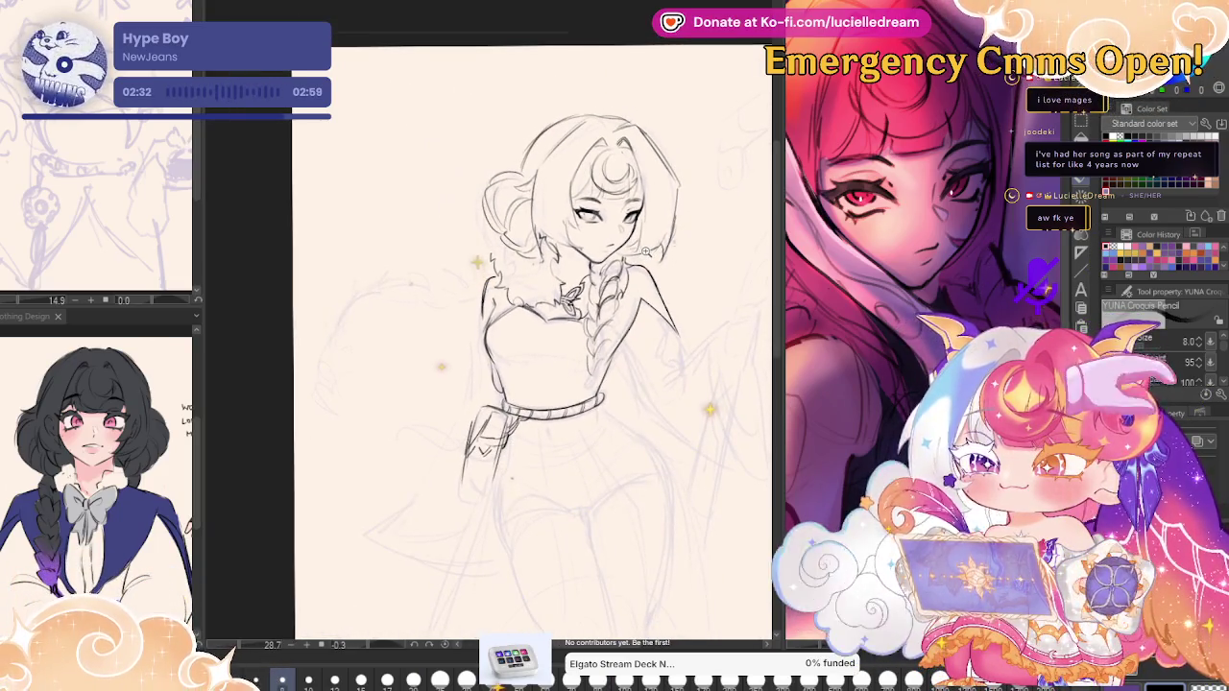
Erase the left end of the belt line and briefly hide the line art to compare.
{"action": "key", "text": "h"}
{"action": "scroll", "coordinate": [666, 247], "scroll_direction": "up", "scroll_amount": 3}
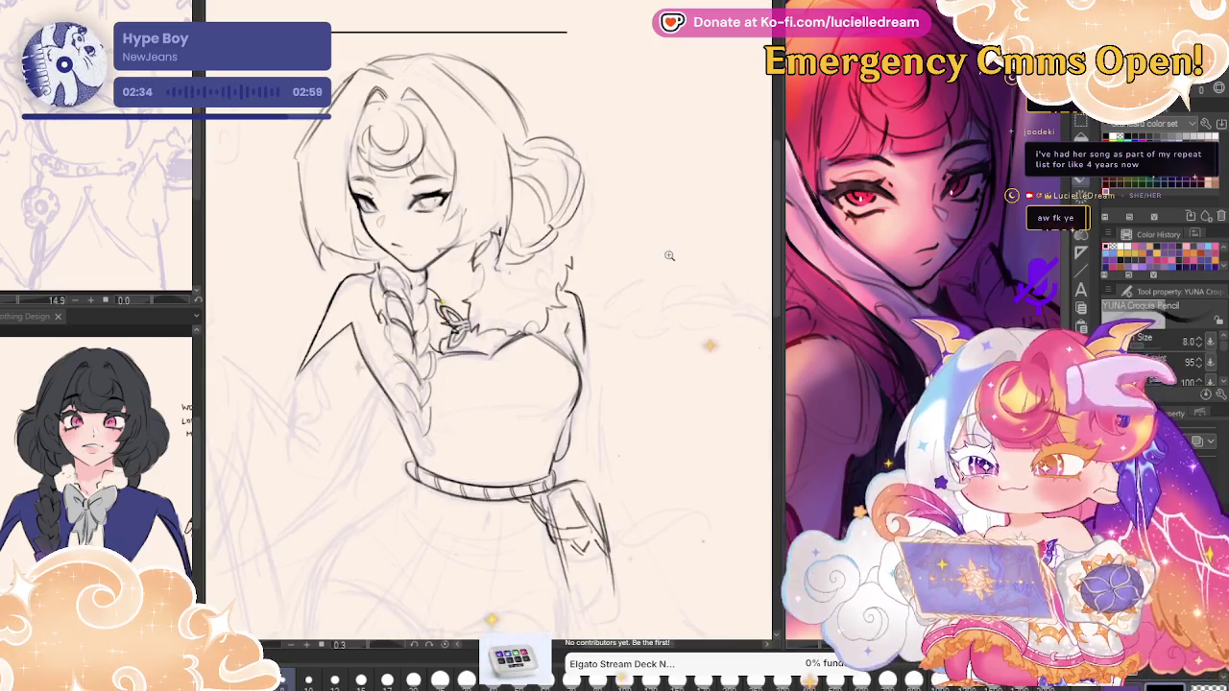
{"action": "scroll", "coordinate": [670, 255], "scroll_direction": "down", "scroll_amount": 2}
{"action": "left_click_drag", "start_coordinate": [670, 256], "coordinate": [672, 24]}
{"action": "left_click_drag", "start_coordinate": [700, 86], "coordinate": [701, 265]}
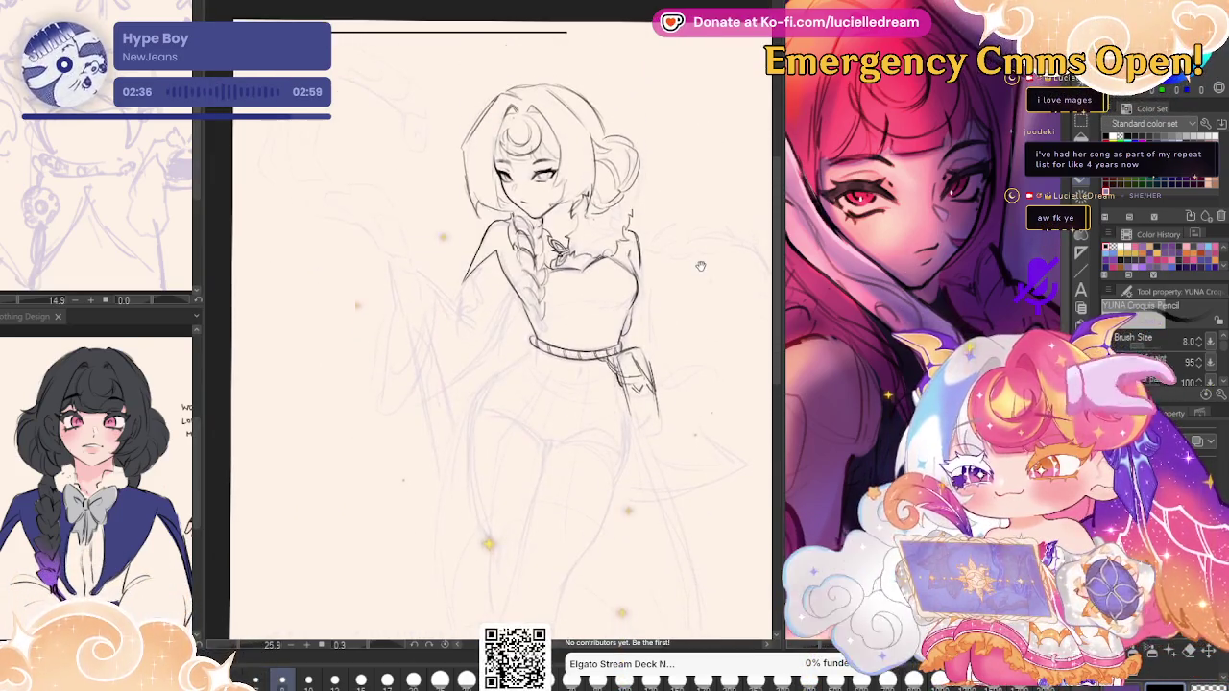
{"action": "scroll", "coordinate": [672, 230], "scroll_direction": "up", "scroll_amount": 1}
{"action": "scroll", "coordinate": [653, 211], "scroll_direction": "up", "scroll_amount": 1}
{"action": "scroll", "coordinate": [634, 197], "scroll_direction": "up", "scroll_amount": 1}
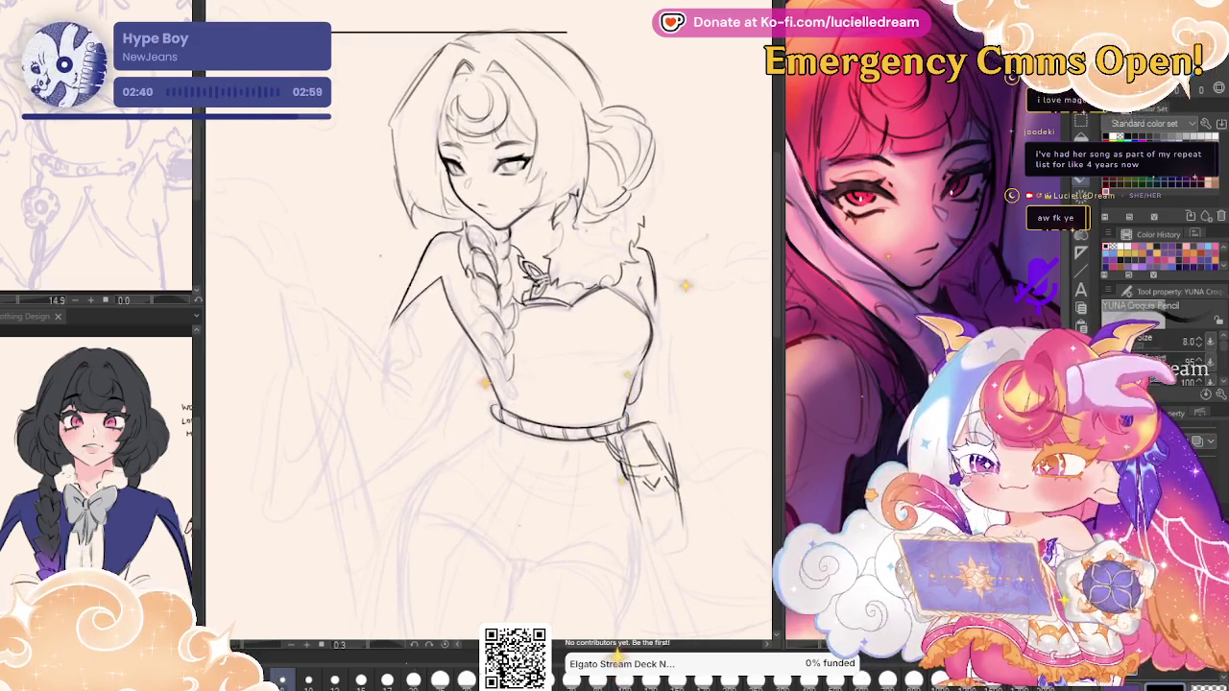
{"action": "scroll", "coordinate": [490, 317], "scroll_direction": "down", "scroll_amount": 1}
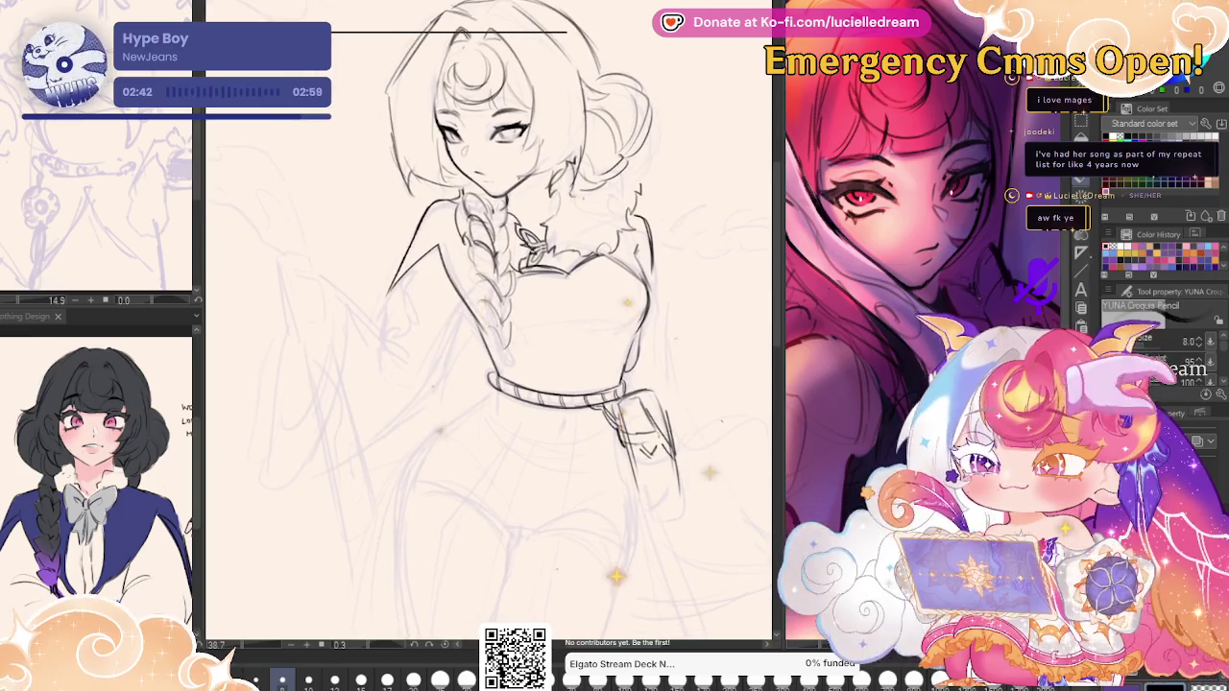
{"action": "left_click_drag", "start_coordinate": [485, 373], "coordinate": [498, 398]}
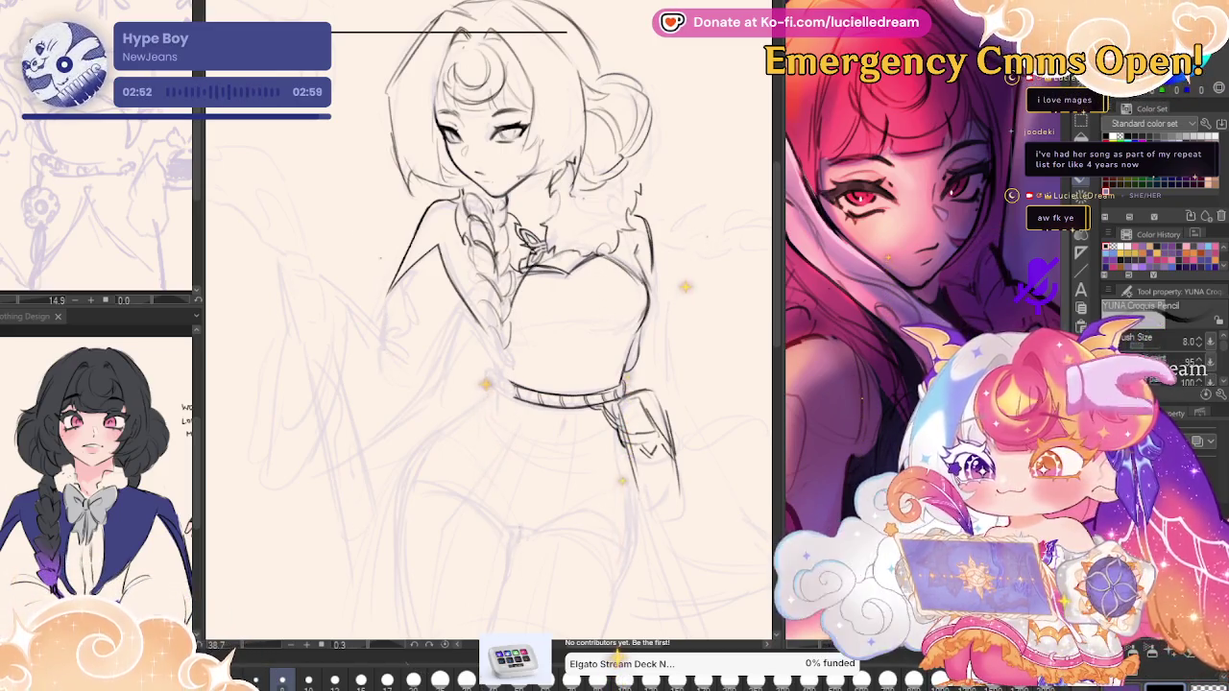
{"action": "key", "text": "v"}
{"action": "key", "text": "v"}
{"action": "key", "text": "v"}
{"action": "key", "text": "v"}
{"action": "key", "text": "v"}
{"action": "key", "text": "v"}
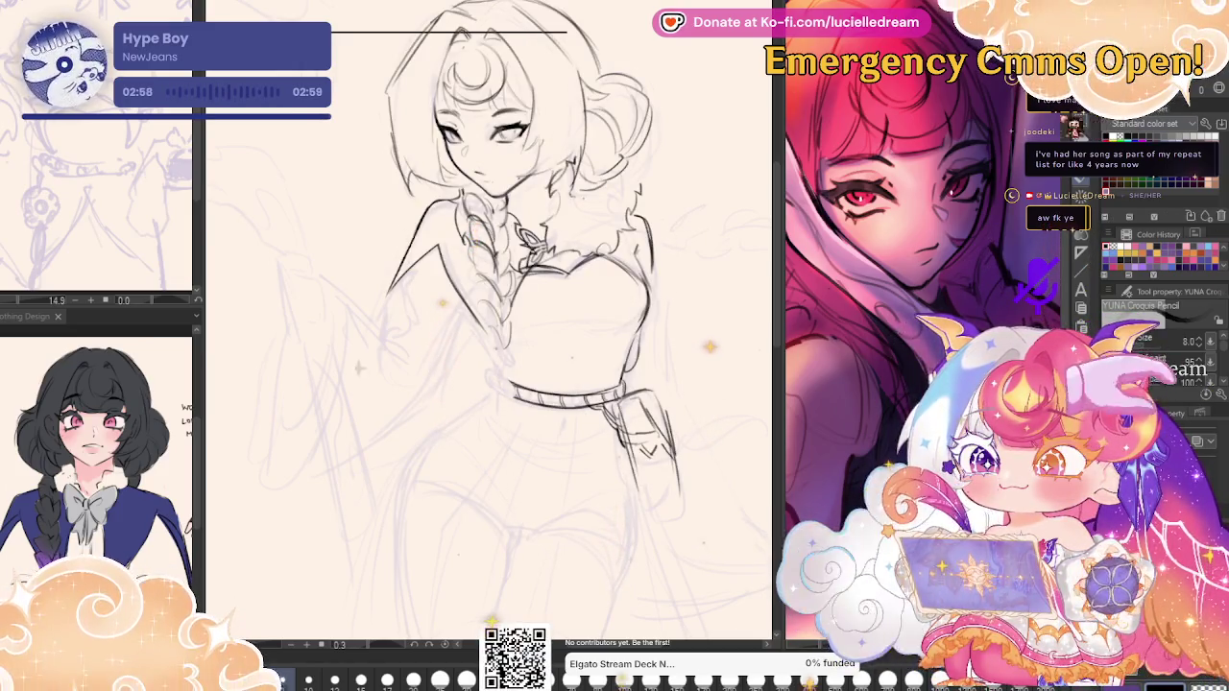
Lasso the head and hair and slightly enlarge and shift them with a confirmed transform.
{"action": "key", "text": "m"}
{"action": "left_click_drag", "start_coordinate": [695, 195], "coordinate": [681, 199]}
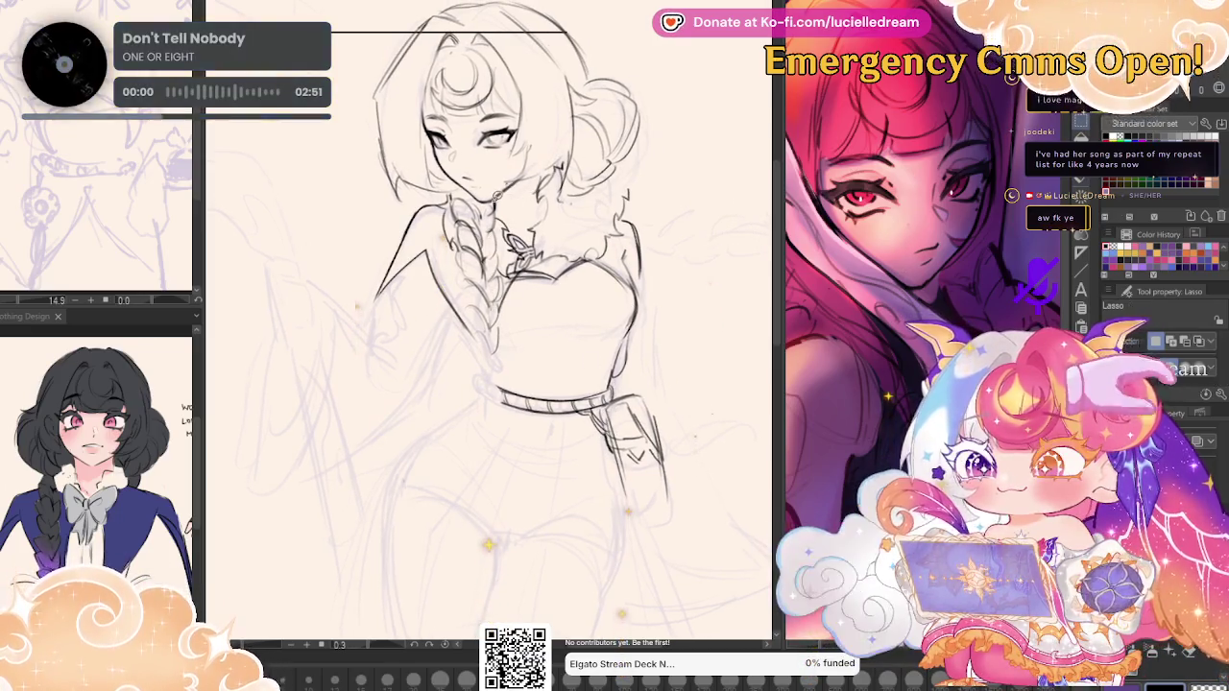
{"action": "left_click_drag", "start_coordinate": [327, 144], "coordinate": [608, 219]}
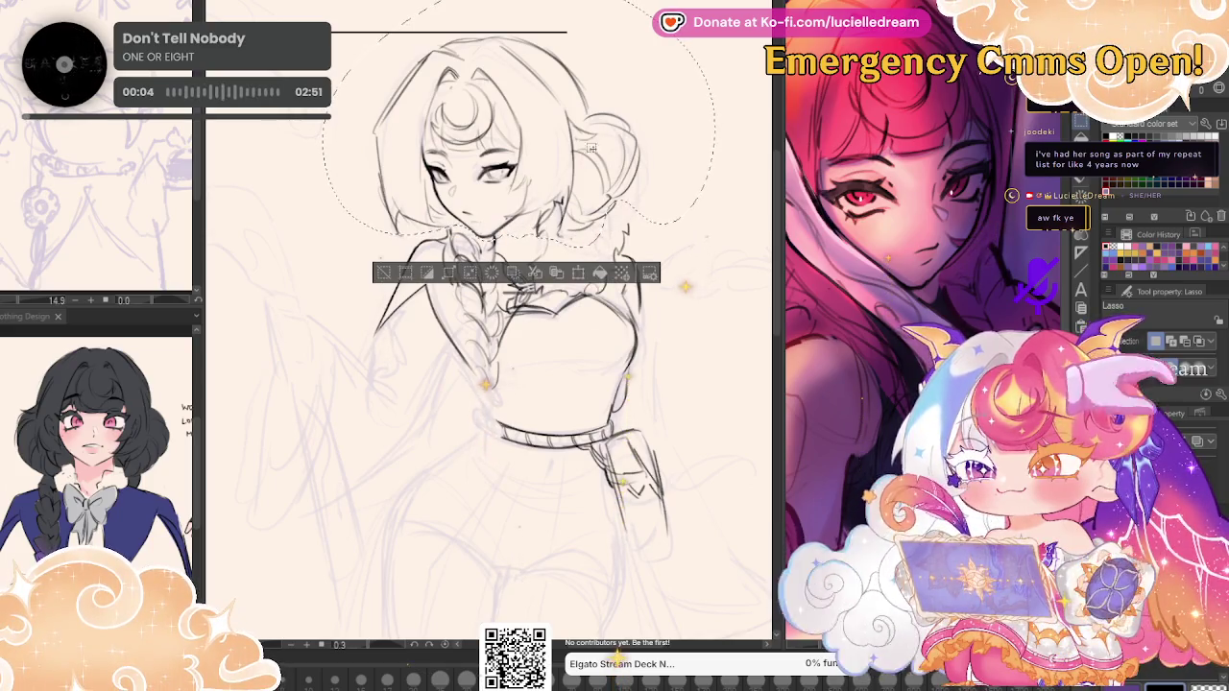
{"action": "key", "text": "ctrl+t"}
{"action": "mouse_move", "coordinate": [685, 249]}
{"action": "left_mouse_down"}
{"action": "mouse_move", "coordinate": [677, 222]}
{"action": "mouse_move", "coordinate": [608, 246]}
{"action": "left_mouse_up"}
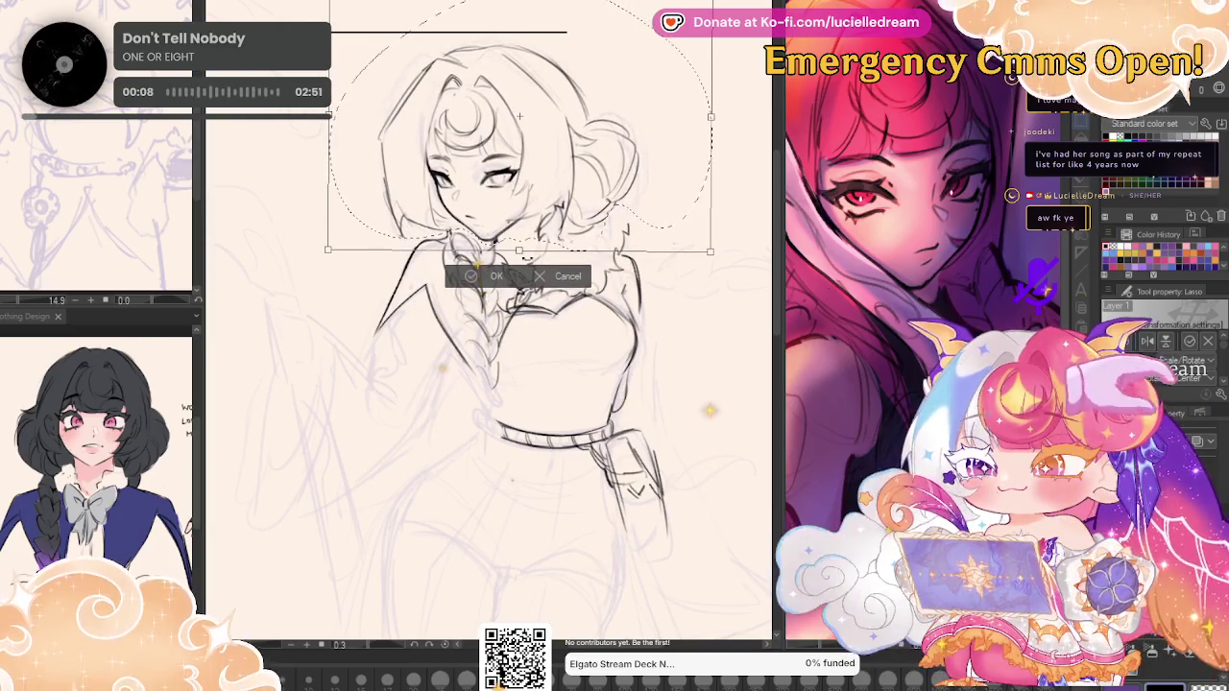
{"action": "left_click_drag", "start_coordinate": [525, 256], "coordinate": [495, 288]}
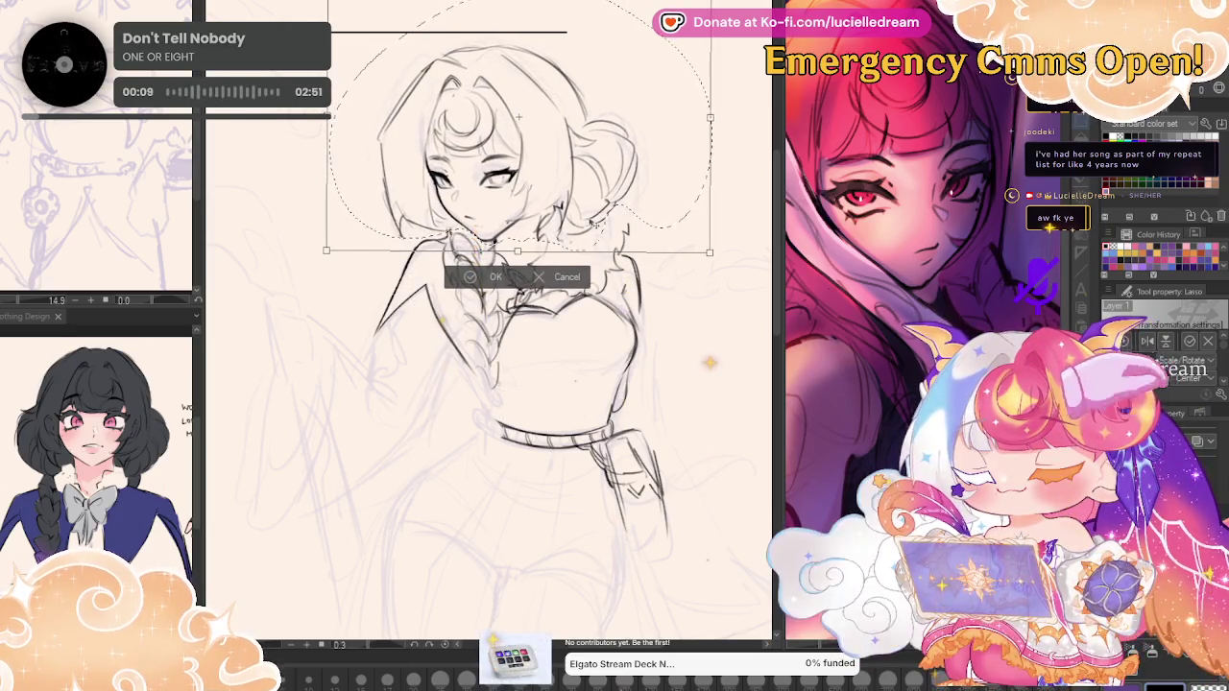
{"action": "left_click", "coordinate": [494, 280]}
{"action": "key", "text": "p"}
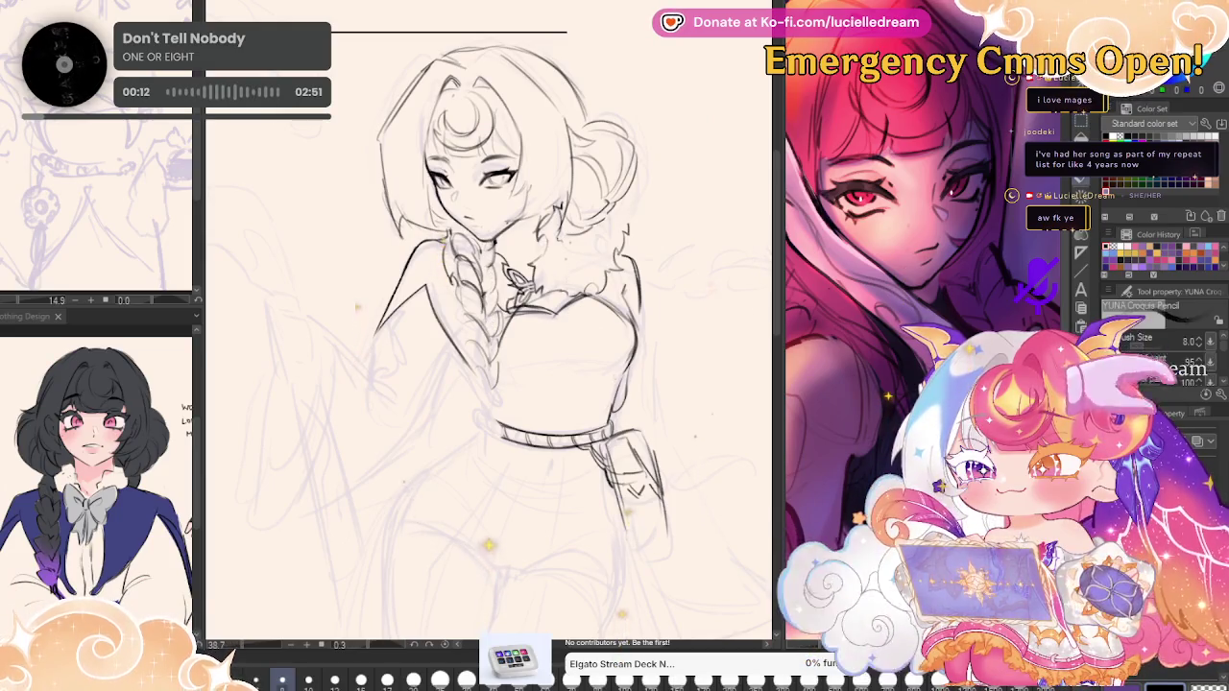
{"action": "key", "text": "h"}
{"action": "left_click_drag", "start_coordinate": [480, 288], "coordinate": [523, 264]}
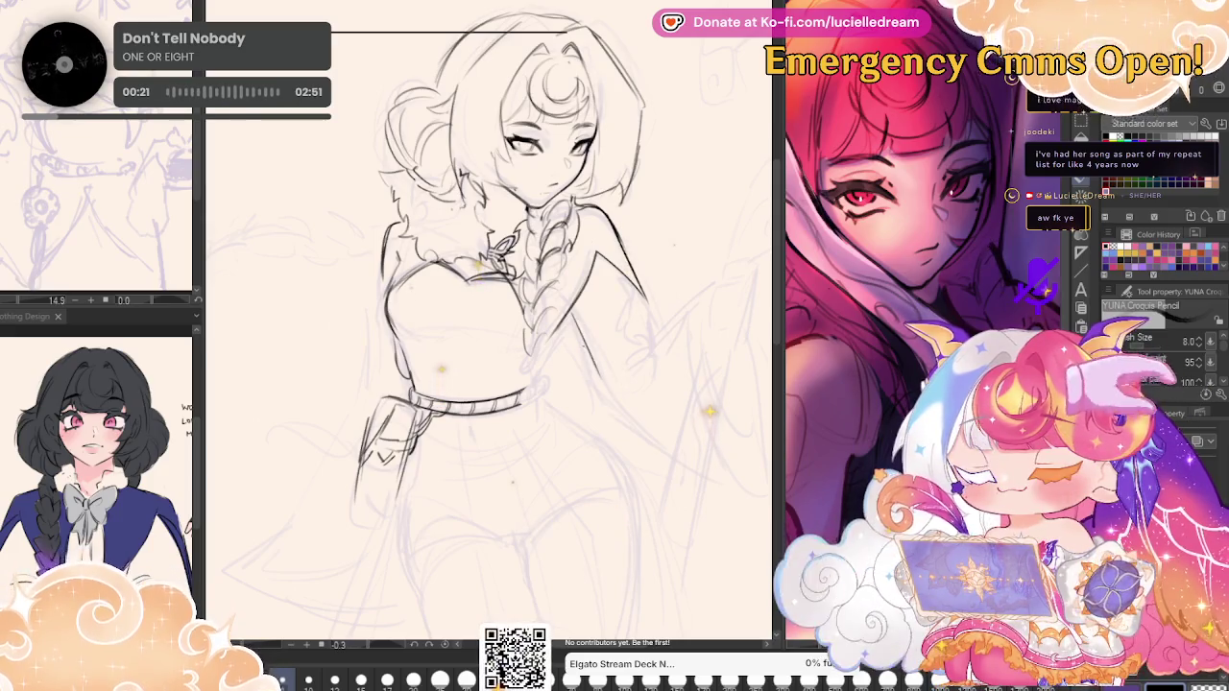
{"action": "left_click_drag", "start_coordinate": [711, 169], "coordinate": [657, 141]}
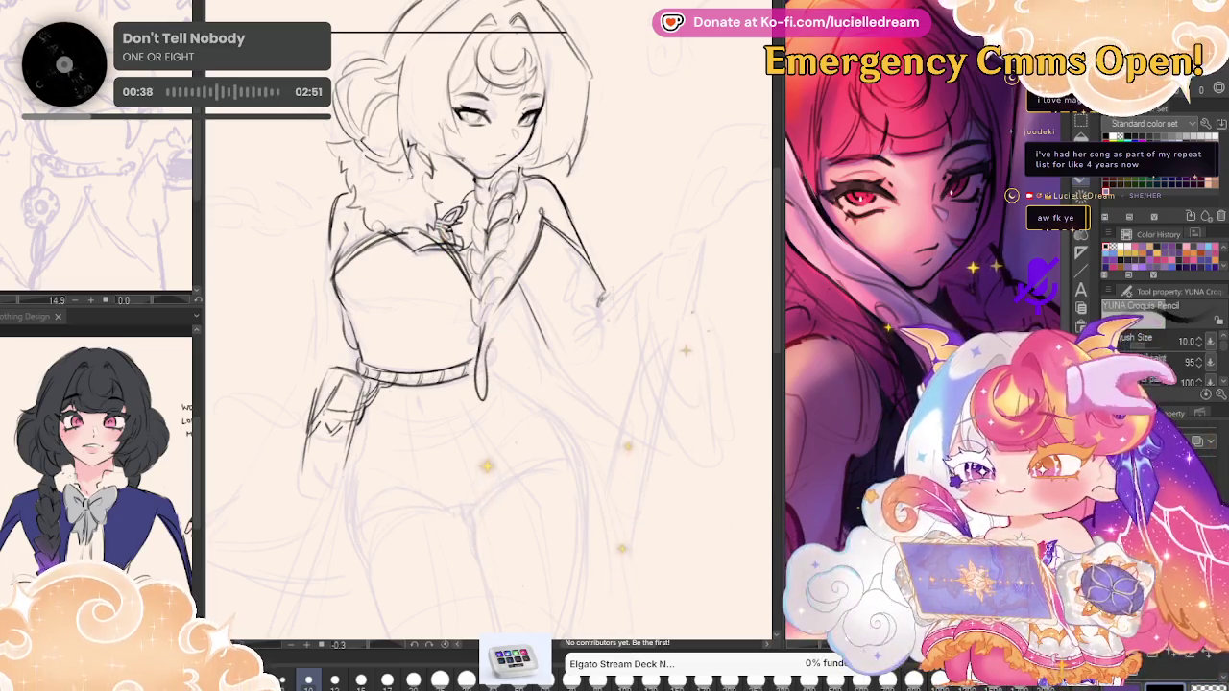
{"action": "key", "text": "h"}
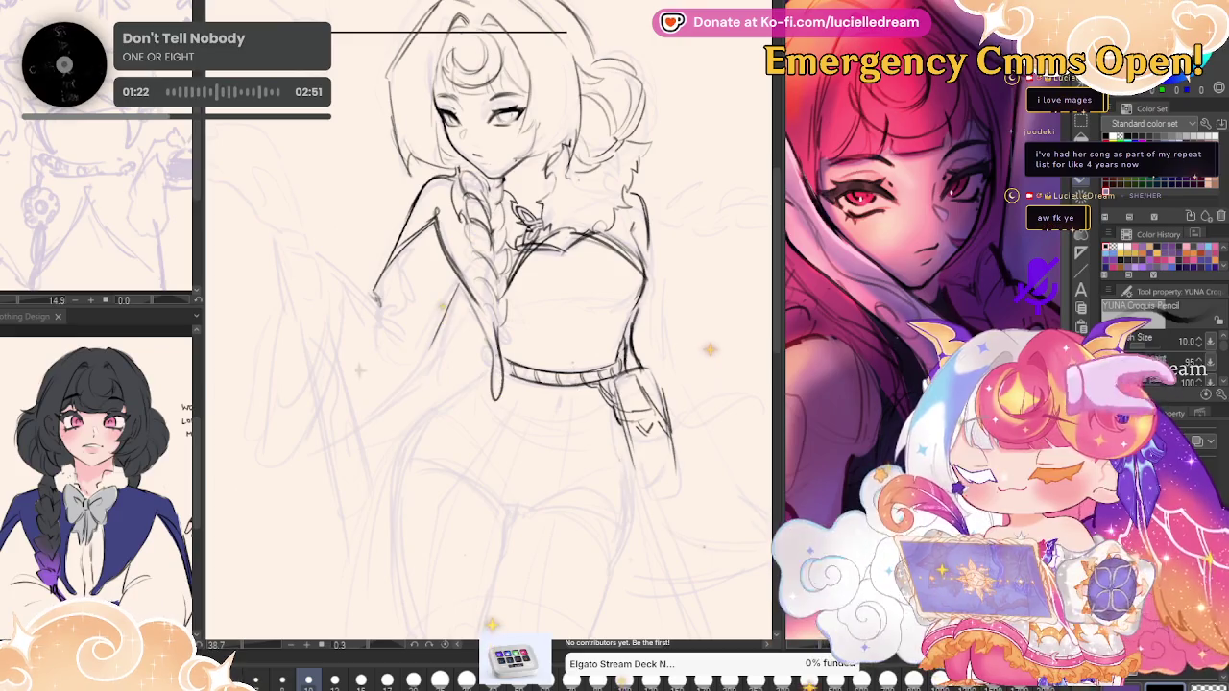
{"action": "key", "text": "h"}
{"action": "scroll", "coordinate": [485, 326], "scroll_direction": "up", "scroll_amount": 3}
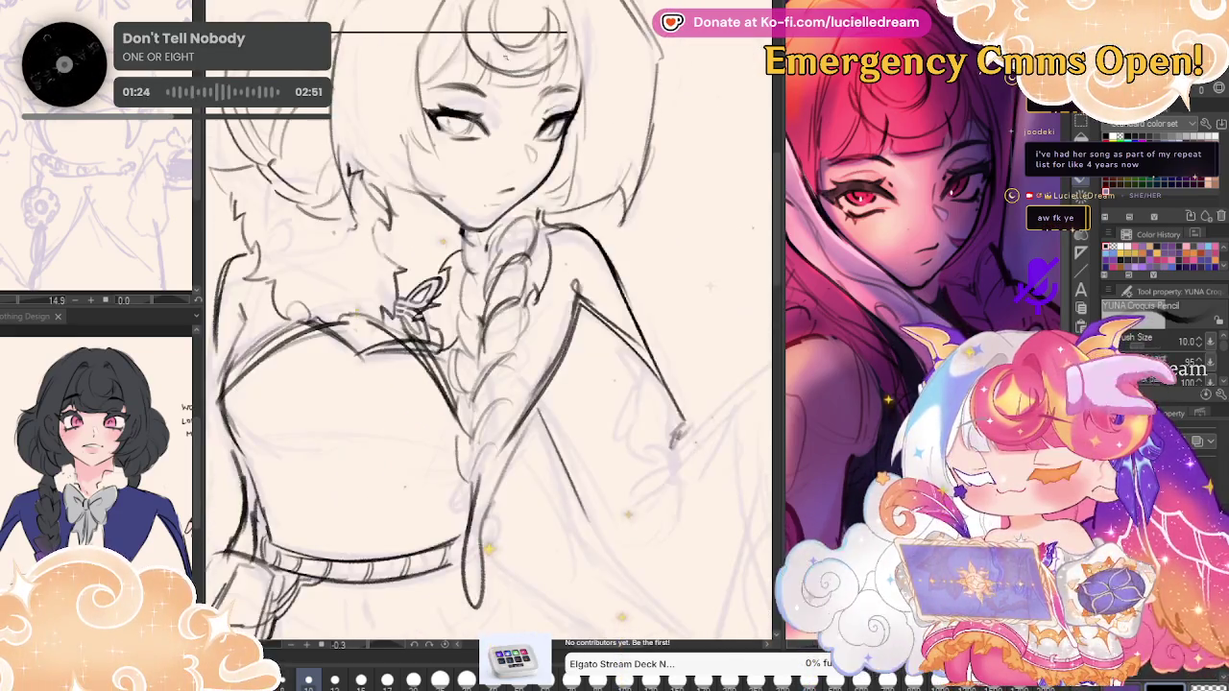
{"action": "scroll", "coordinate": [488, 526], "scroll_direction": "up", "scroll_amount": 2}
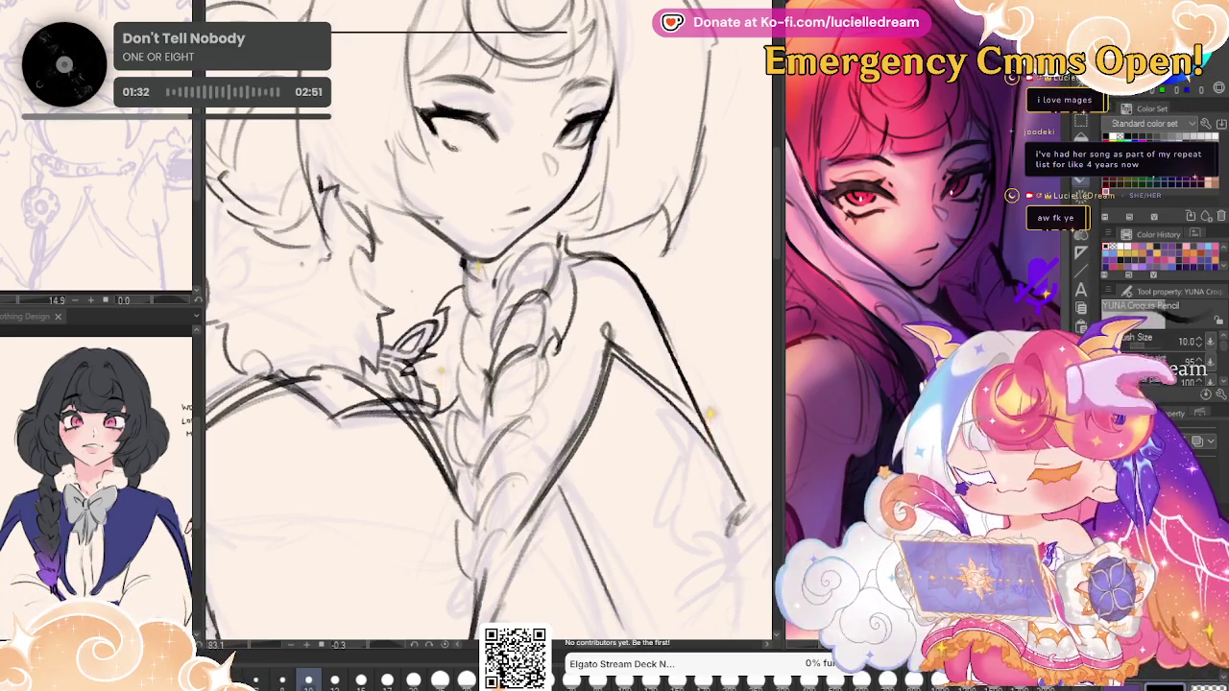
Redraw the eye with darker lines and lashes, mirroring the view repeatedly to check symmetry.
{"action": "mouse_move", "coordinate": [432, 125]}
{"action": "left_mouse_down"}
{"action": "mouse_move", "coordinate": [452, 104]}
{"action": "mouse_move", "coordinate": [485, 142]}
{"action": "left_mouse_up"}
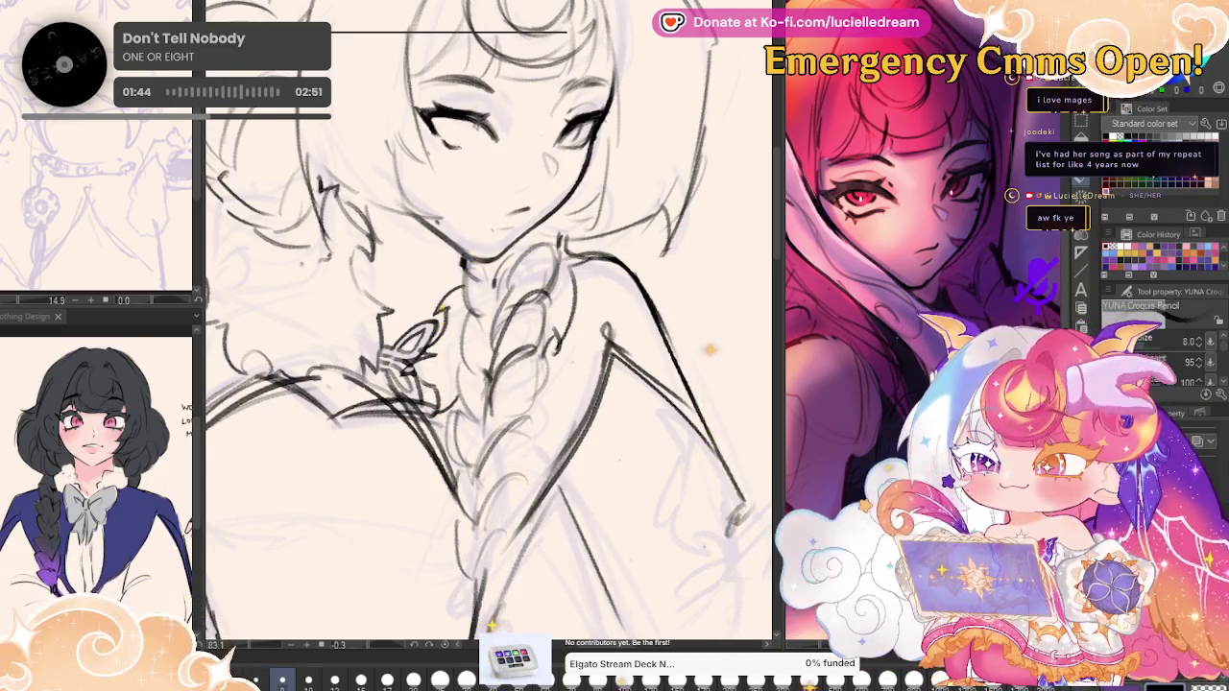
{"action": "key", "text": "h"}
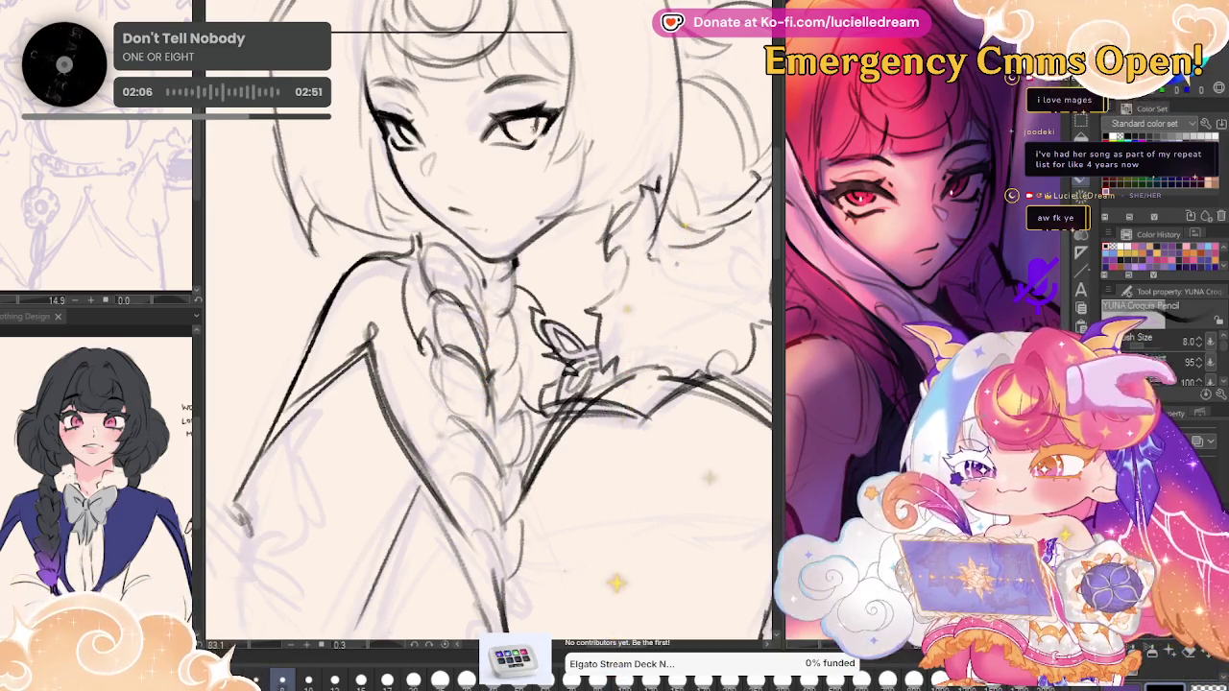
{"action": "key", "text": "h"}
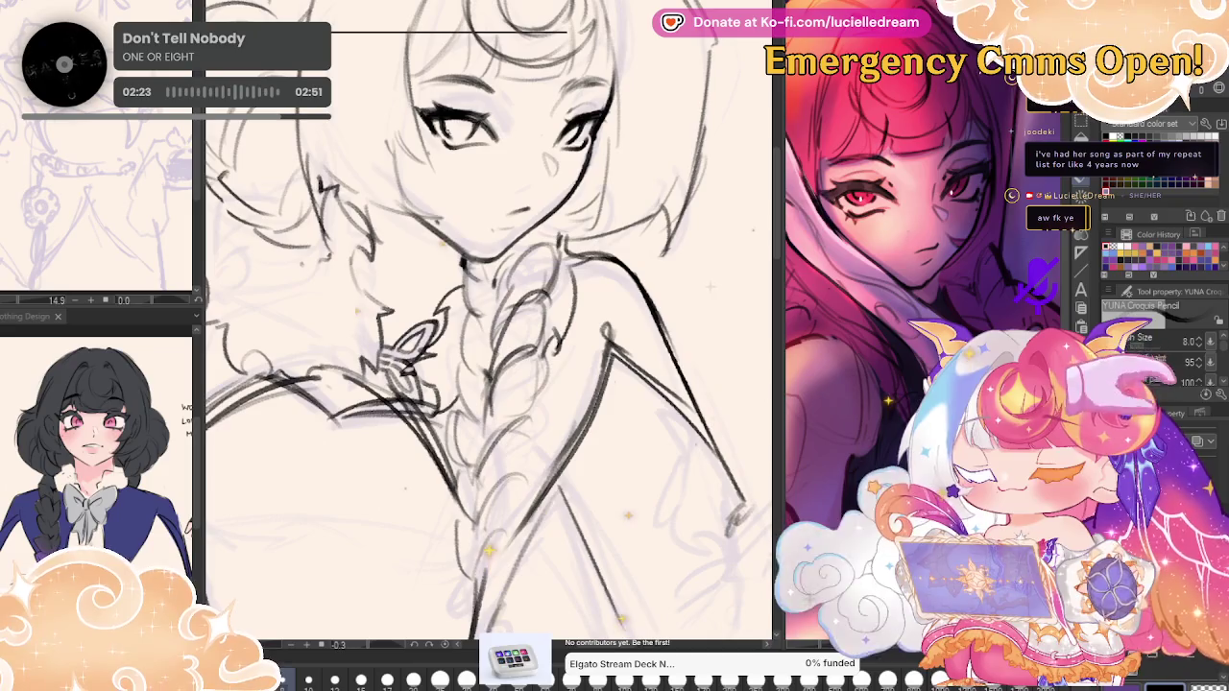
{"action": "key", "text": "h"}
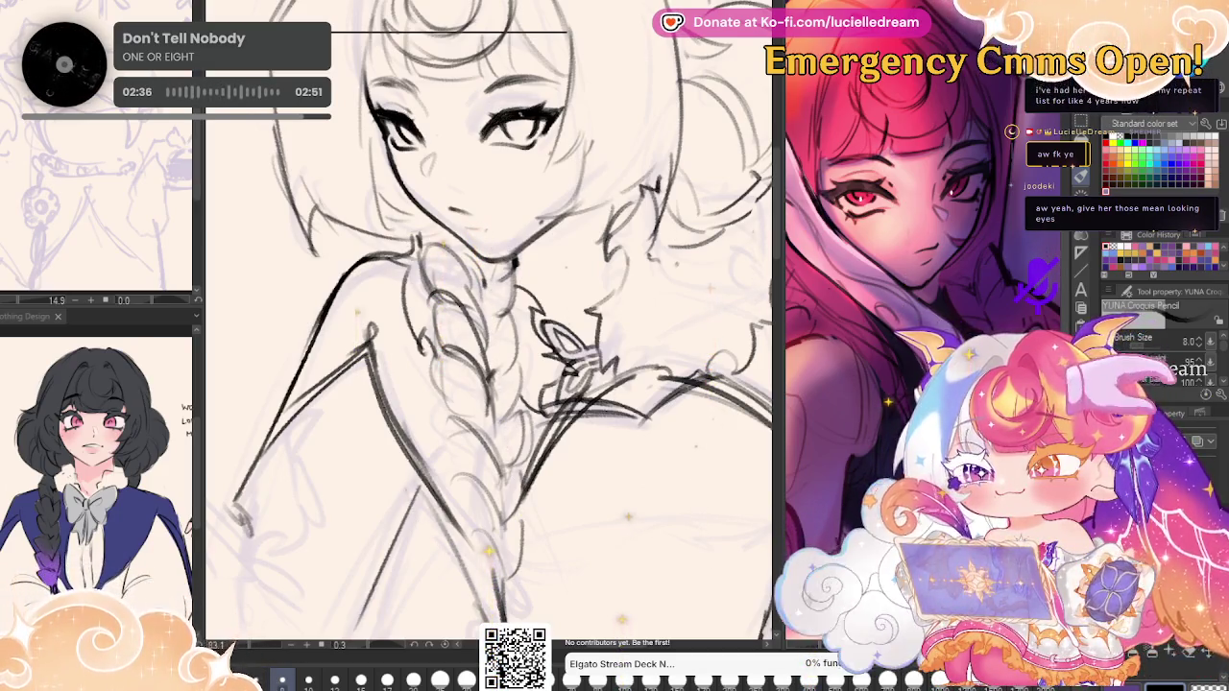
{"action": "key", "text": "h"}
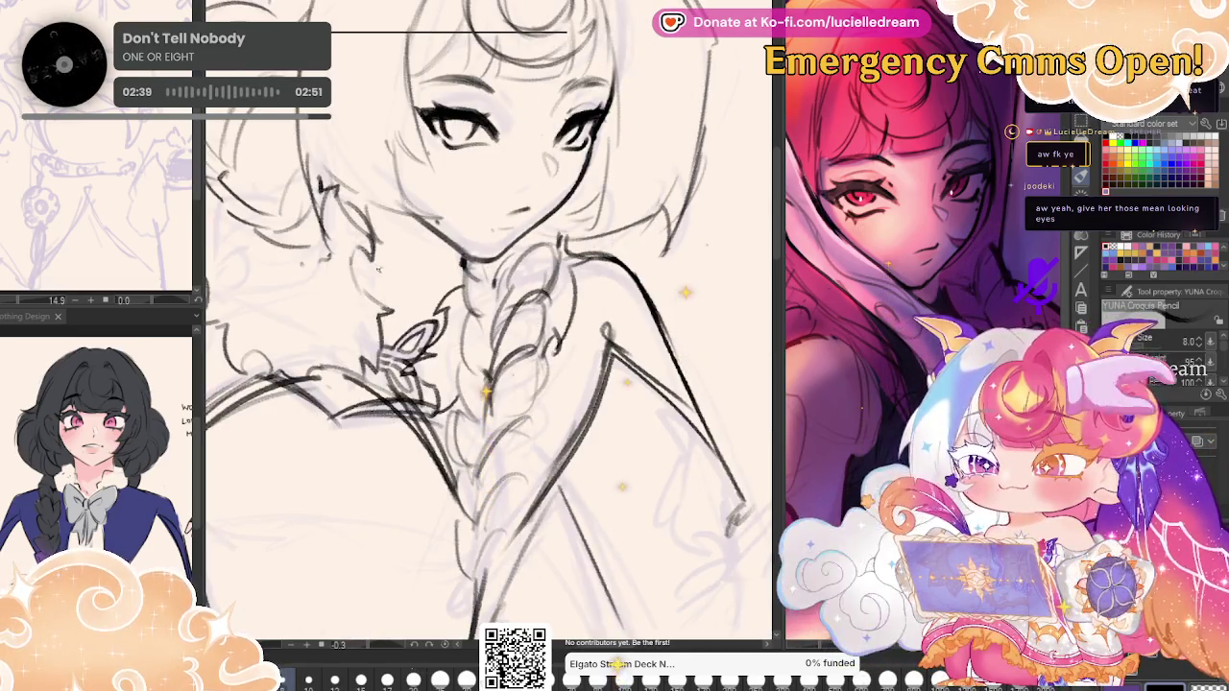
{"action": "left_click_drag", "start_coordinate": [385, 272], "coordinate": [352, 339]}
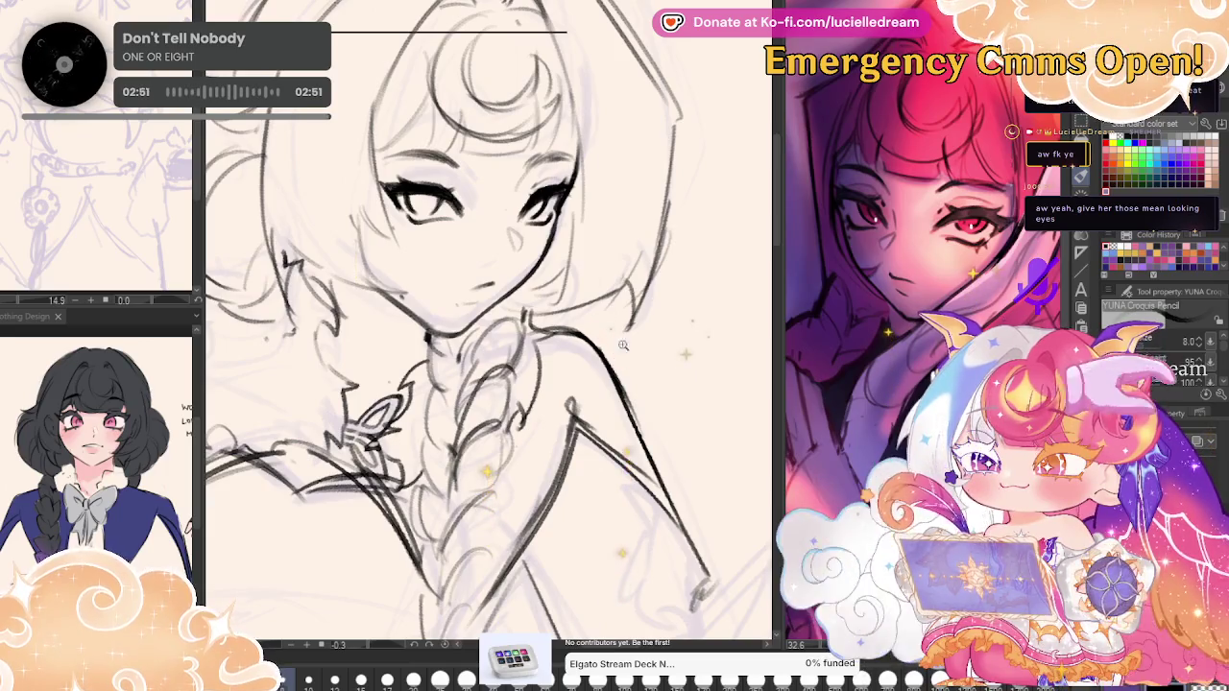
Adjust the zoom and flip the view back and forth to check the face.
{"action": "scroll", "coordinate": [676, 384], "scroll_direction": "down", "scroll_amount": 5}
{"action": "scroll", "coordinate": [676, 384], "scroll_direction": "up", "scroll_amount": 2}
{"action": "scroll", "coordinate": [662, 391], "scroll_direction": "up", "scroll_amount": 3}
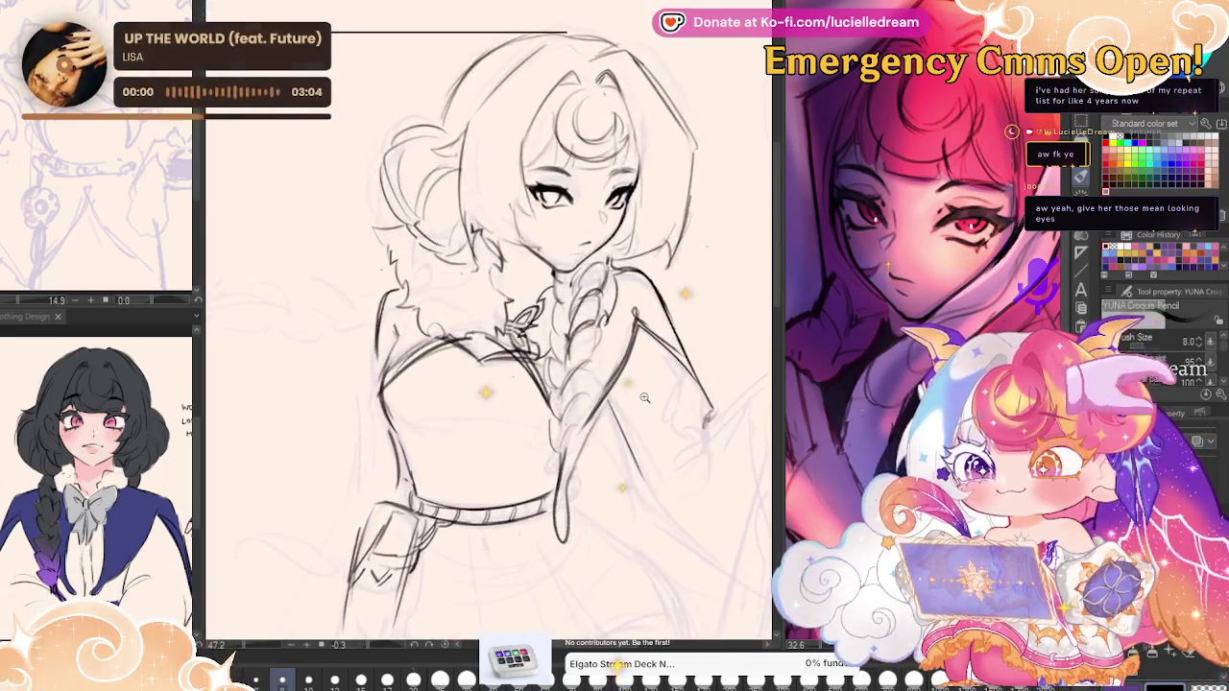
{"action": "key", "text": "g"}
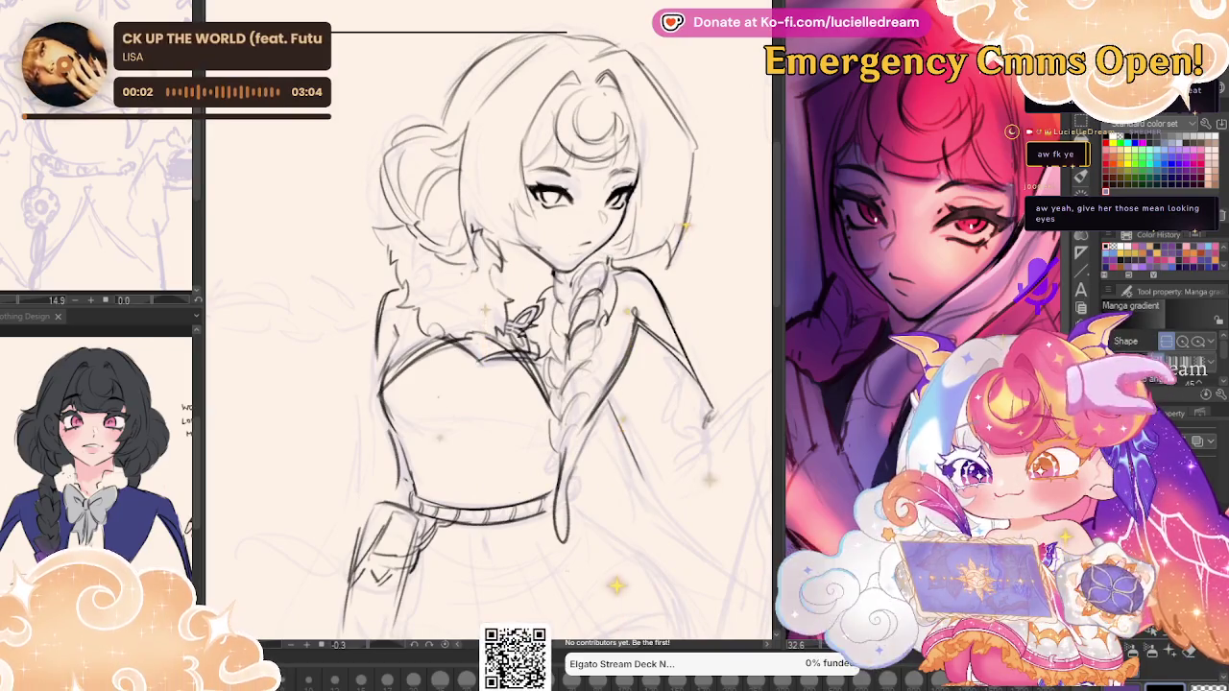
{"action": "key", "text": "p"}
{"action": "key", "text": "h"}
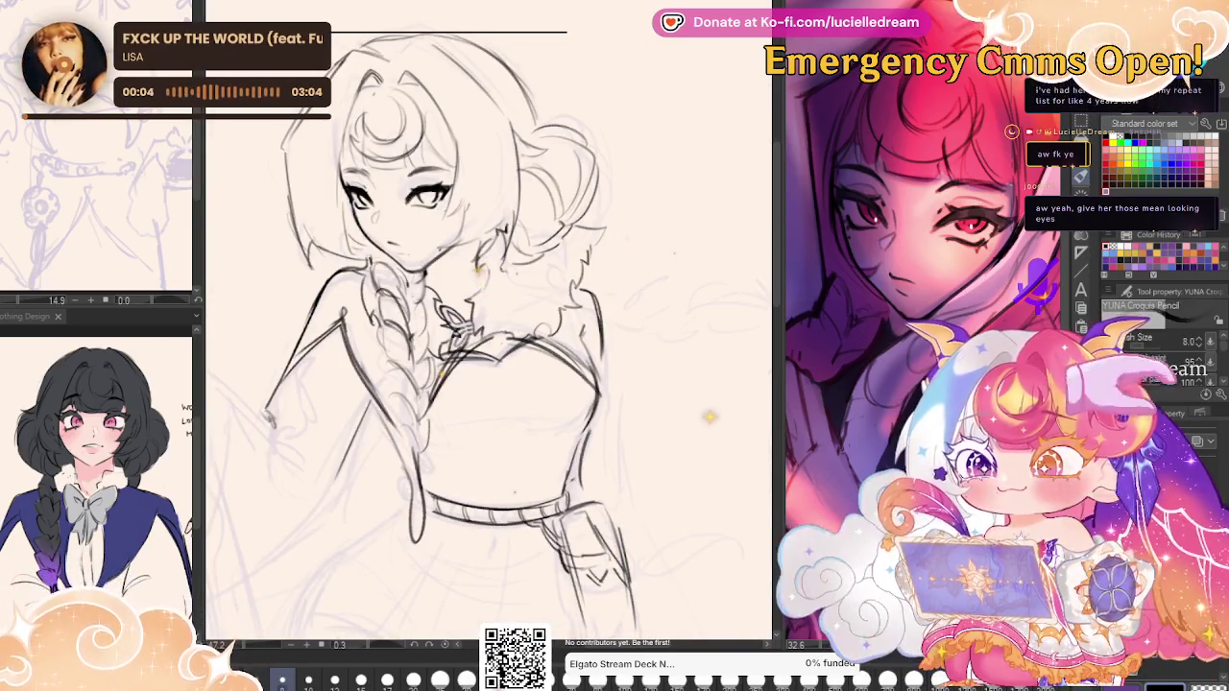
{"action": "key", "text": "h"}
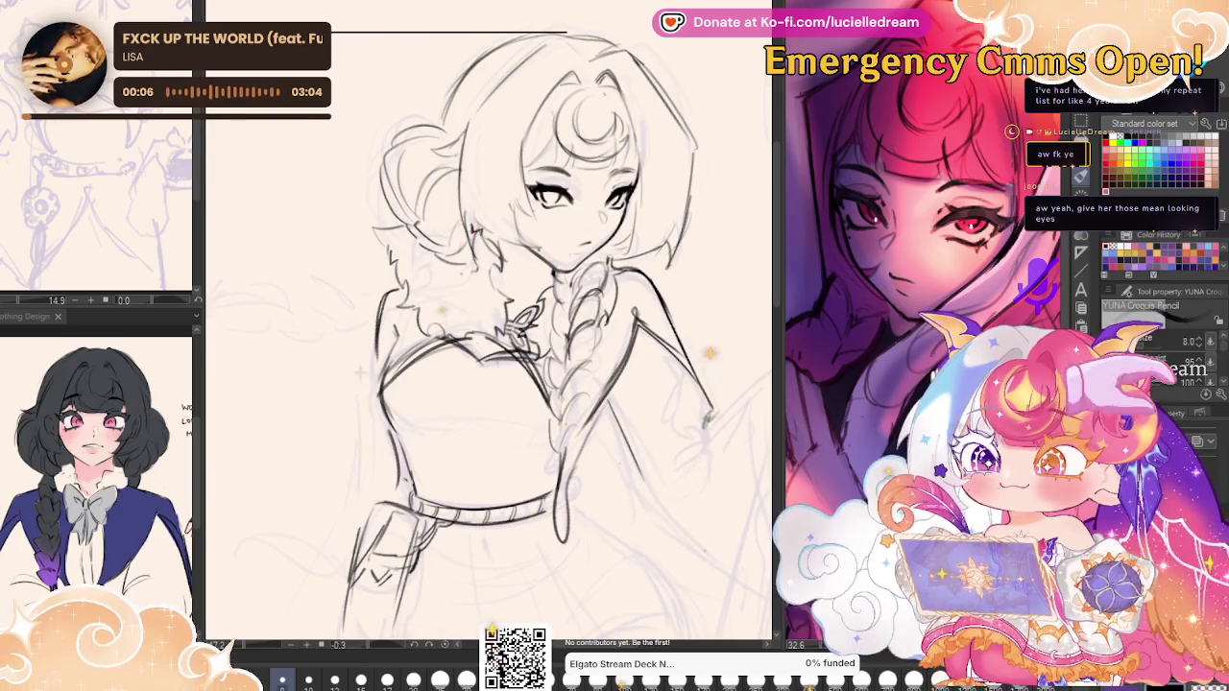
{"action": "key", "text": "h"}
Zoom in on the face and erase both eyes.
{"action": "scroll", "coordinate": [538, 79], "scroll_direction": "up", "scroll_amount": 3}
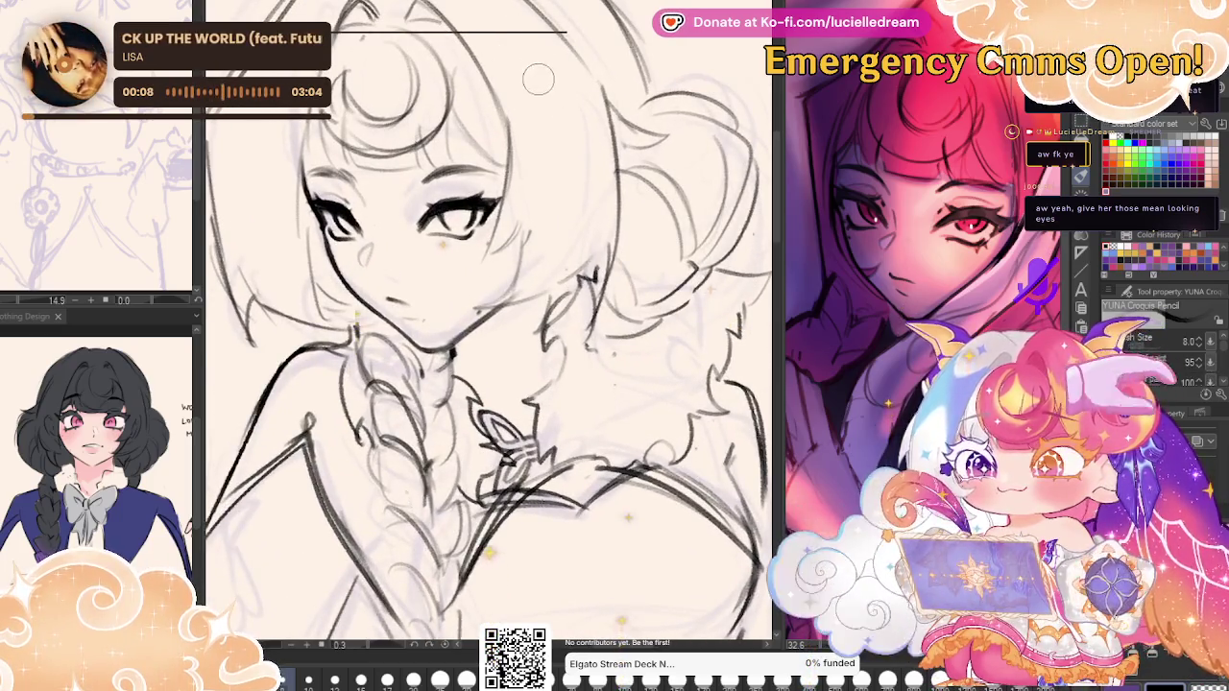
{"action": "scroll", "coordinate": [537, 78], "scroll_direction": "down", "scroll_amount": 3}
{"action": "scroll", "coordinate": [533, 86], "scroll_direction": "down", "scroll_amount": 1}
{"action": "scroll", "coordinate": [530, 94], "scroll_direction": "up", "scroll_amount": 1}
{"action": "scroll", "coordinate": [528, 97], "scroll_direction": "up", "scroll_amount": 2}
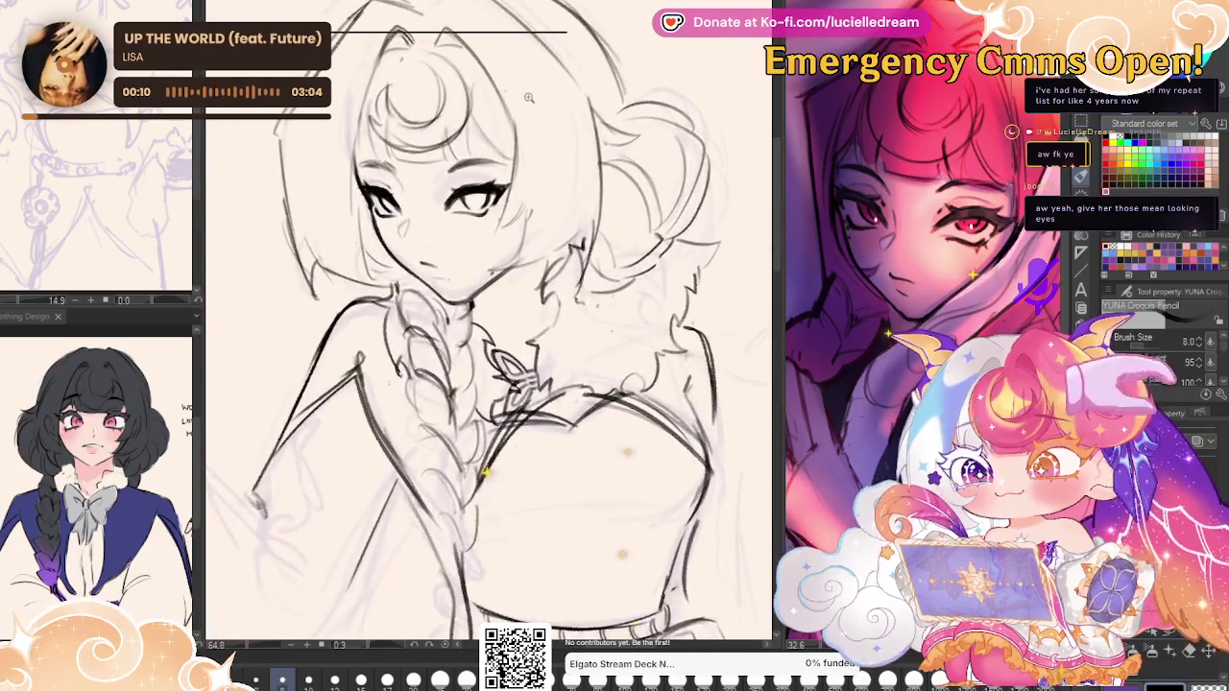
{"action": "left_click_drag", "start_coordinate": [376, 192], "coordinate": [408, 235]}
{"action": "left_click_drag", "start_coordinate": [451, 192], "coordinate": [470, 184]}
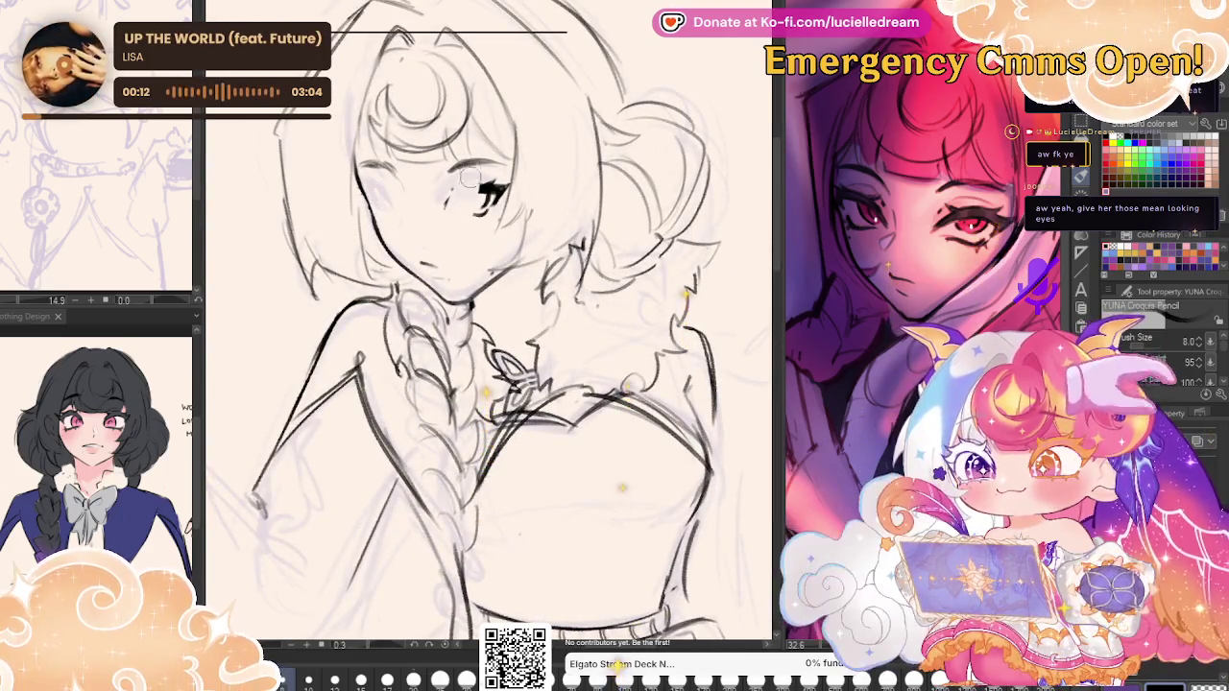
{"action": "scroll", "coordinate": [480, 240], "scroll_direction": "down", "scroll_amount": 3}
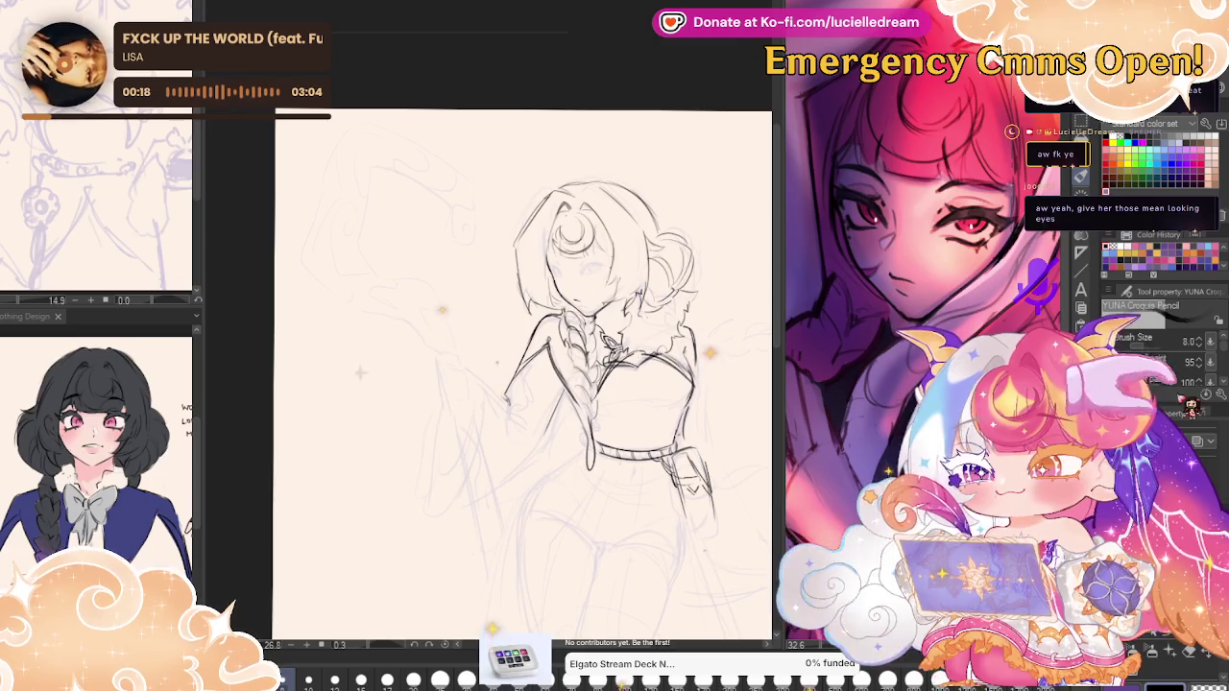
Nudge the sketch slightly up and left, then return to the YUNA Croquis Pencil at size 12.
{"action": "key", "text": "k"}
{"action": "left_click_drag", "start_coordinate": [730, 357], "coordinate": [725, 351]}
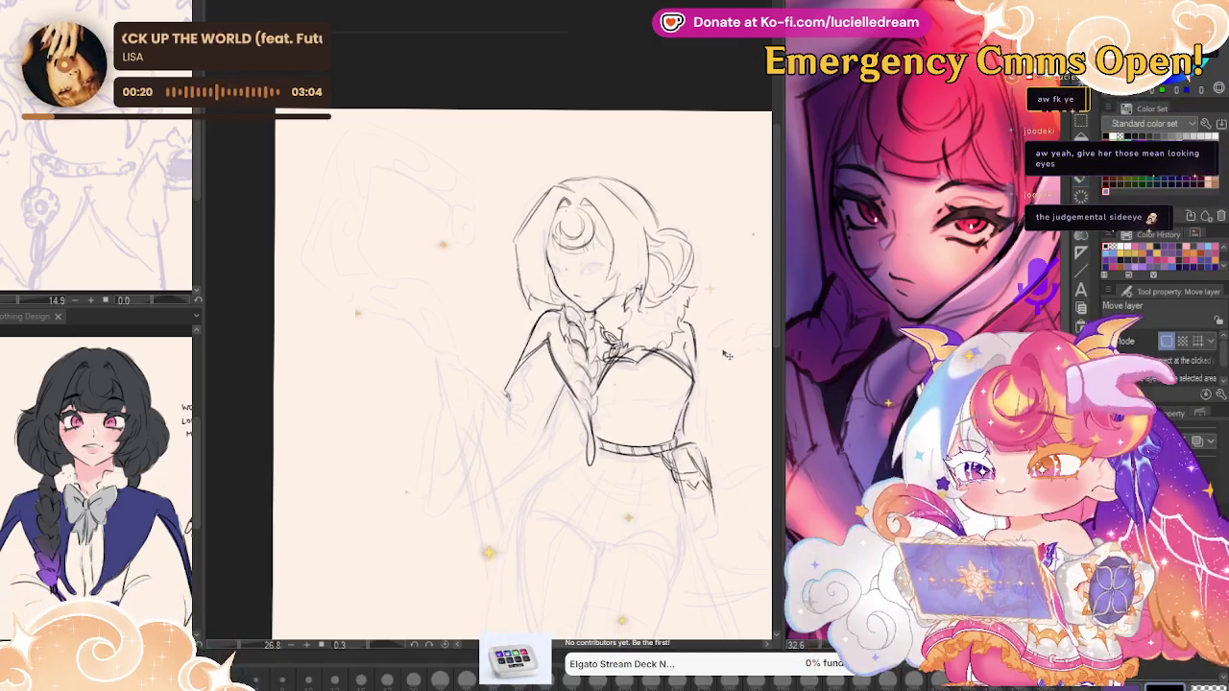
{"action": "key", "text": "p"}
{"action": "scroll", "coordinate": [524, 288], "scroll_direction": "up", "scroll_amount": 3}
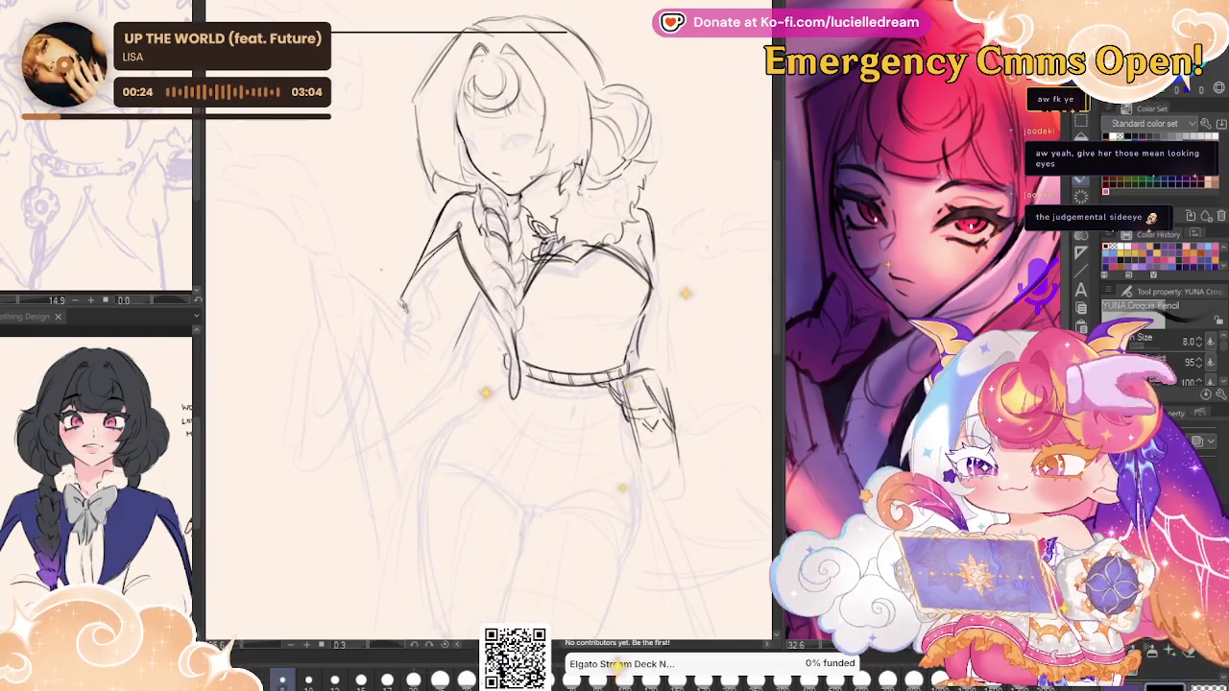
{"action": "left_click", "coordinate": [334, 678]}
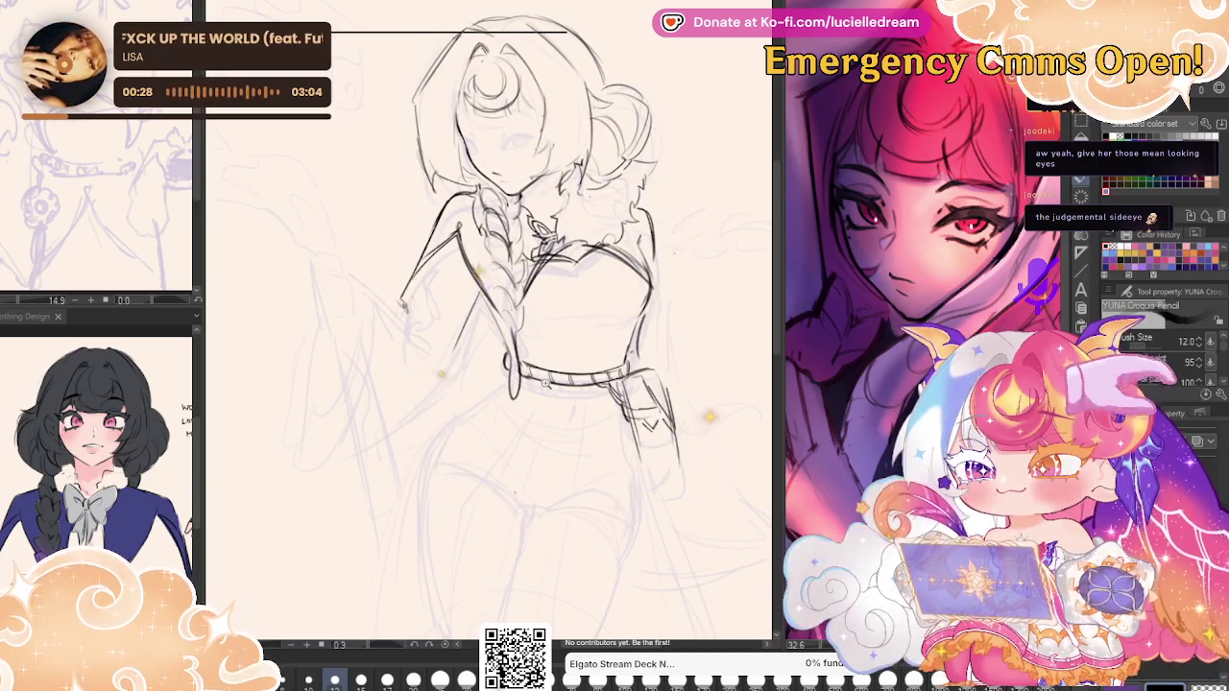
On the flipped canvas, draw a sleeve line below the raised arm and extend the arm outward.
{"action": "scroll", "coordinate": [547, 384], "scroll_direction": "up", "scroll_amount": 3}
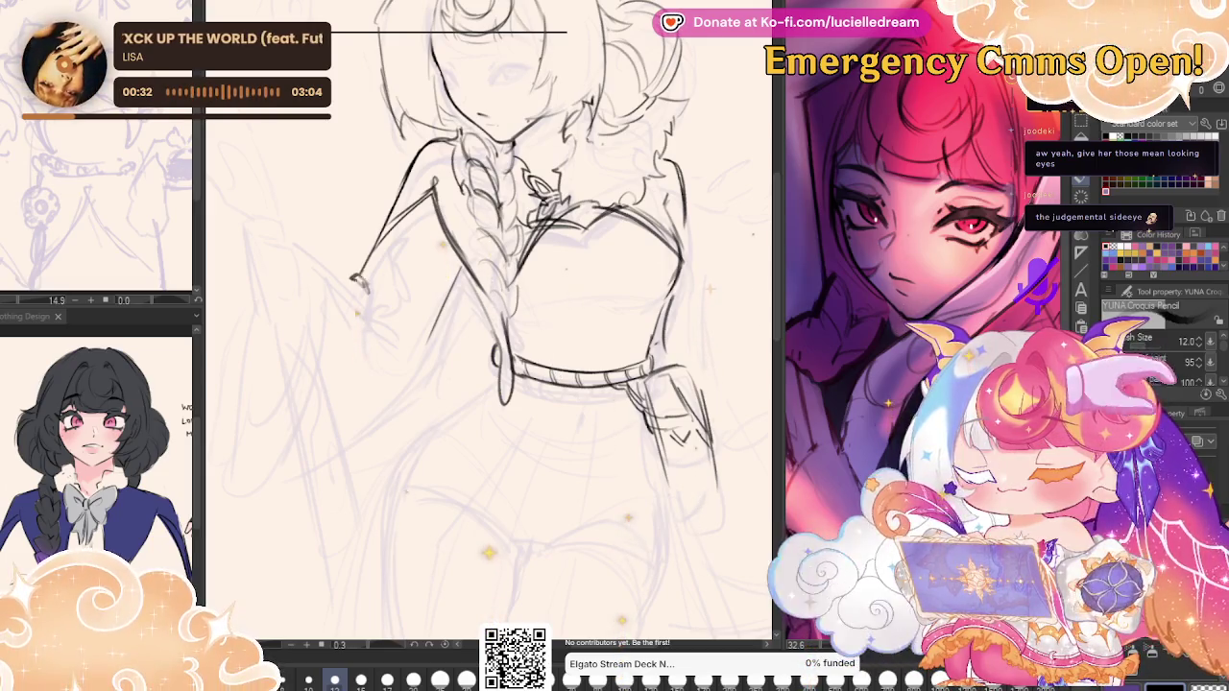
{"action": "key", "text": "h"}
{"action": "mouse_move", "coordinate": [422, 298]}
{"action": "left_mouse_down"}
{"action": "mouse_move", "coordinate": [457, 371]}
{"action": "mouse_move", "coordinate": [453, 402]}
{"action": "left_mouse_up"}
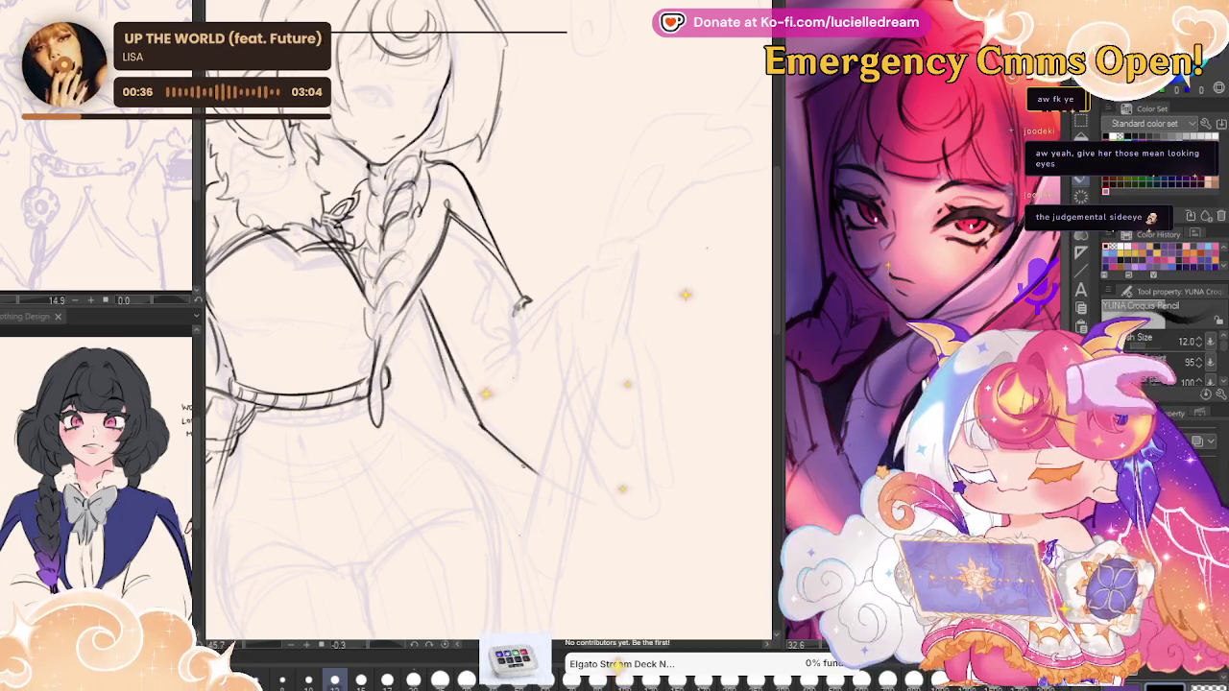
{"action": "left_click_drag", "start_coordinate": [518, 307], "coordinate": [612, 244]}
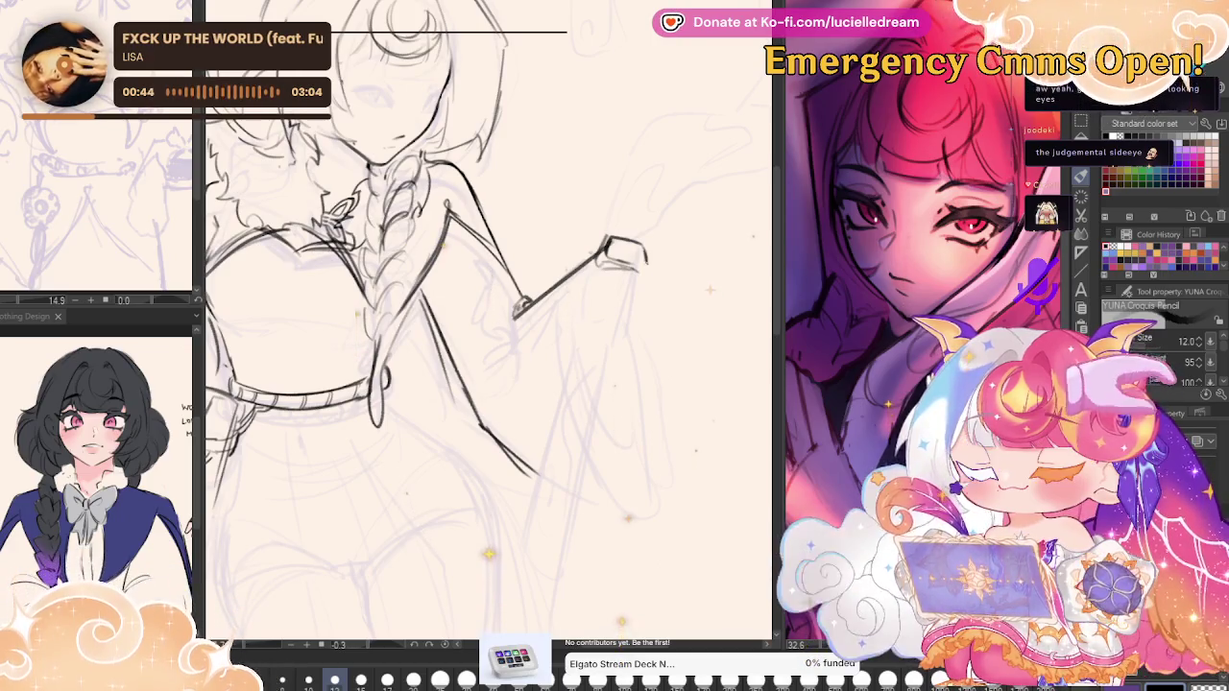
Outline the raised fist's edges and add a line hanging below it, checking it mirrored.
{"action": "left_click_drag", "start_coordinate": [648, 288], "coordinate": [633, 322]}
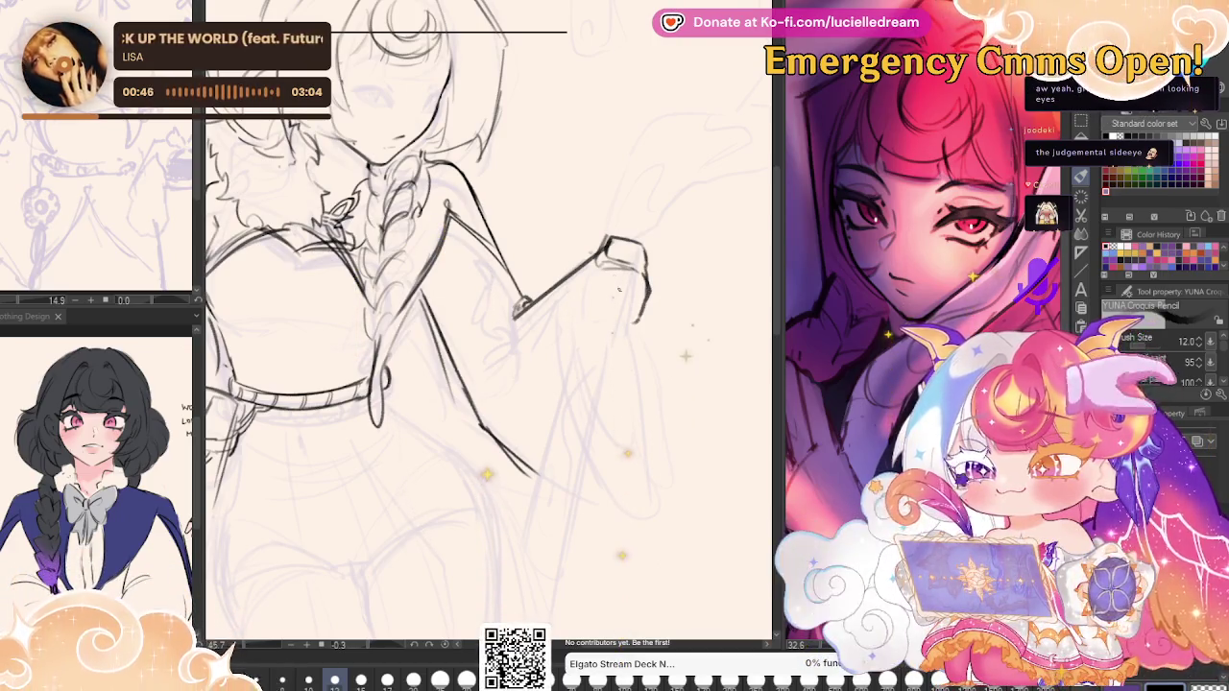
{"action": "left_click_drag", "start_coordinate": [599, 271], "coordinate": [594, 320]}
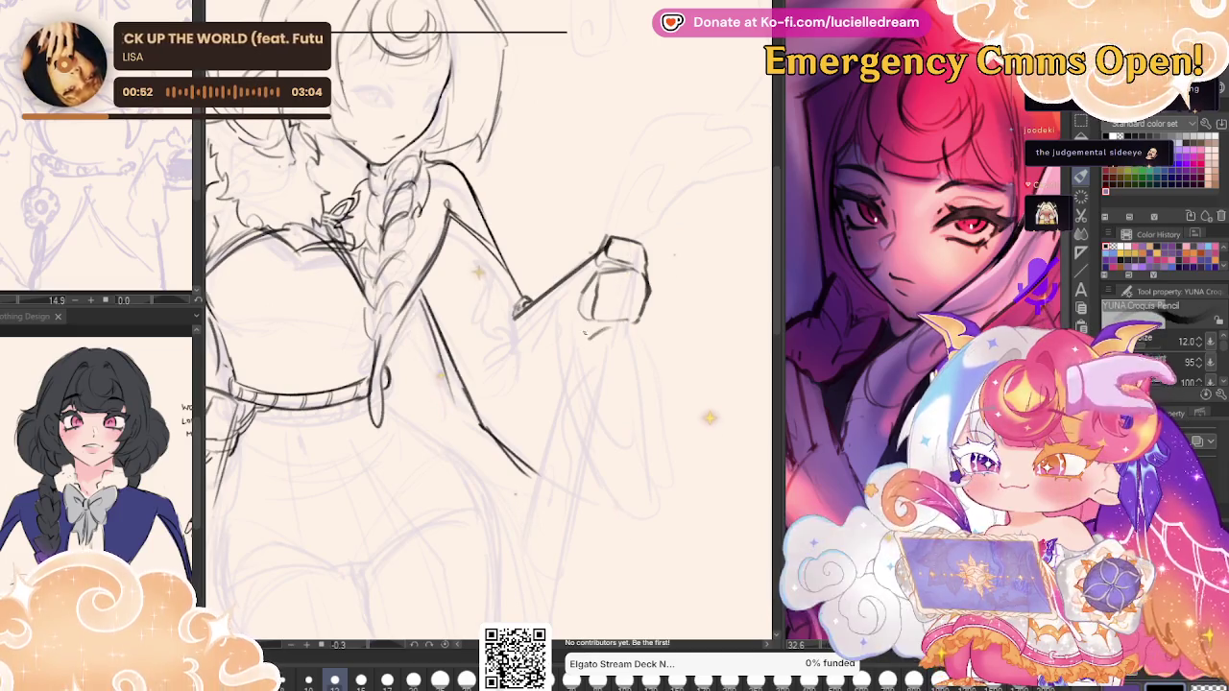
{"action": "left_click_drag", "start_coordinate": [580, 265], "coordinate": [574, 317]}
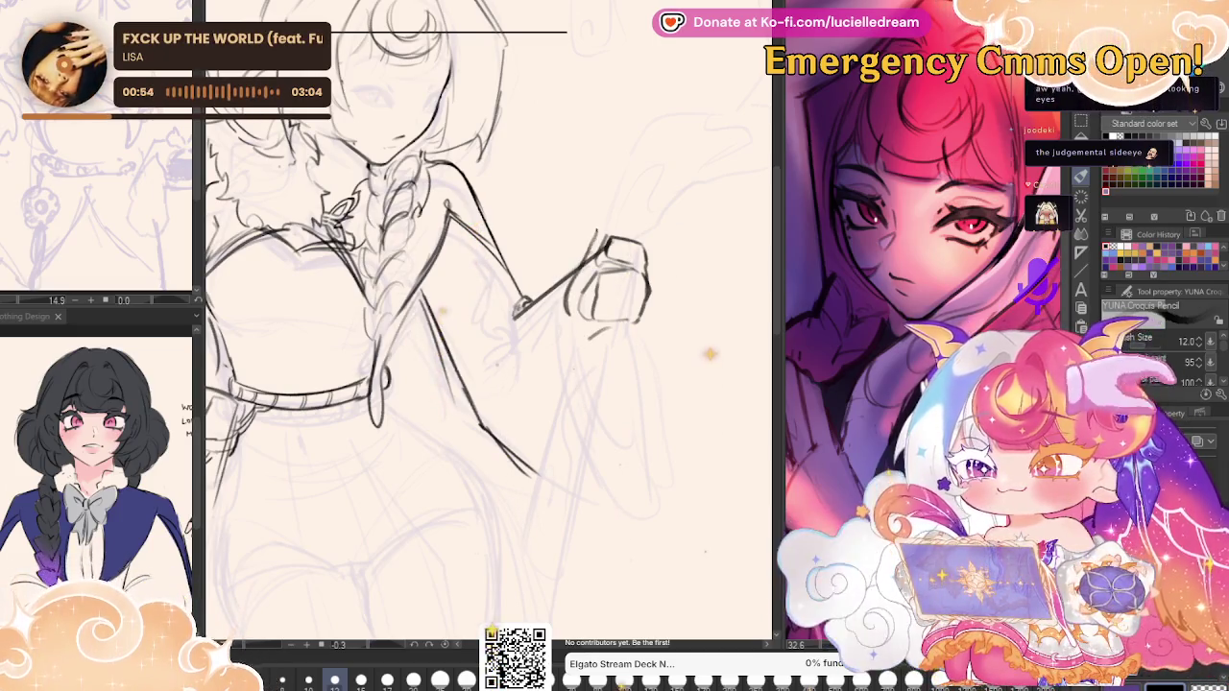
{"action": "key", "text": "h"}
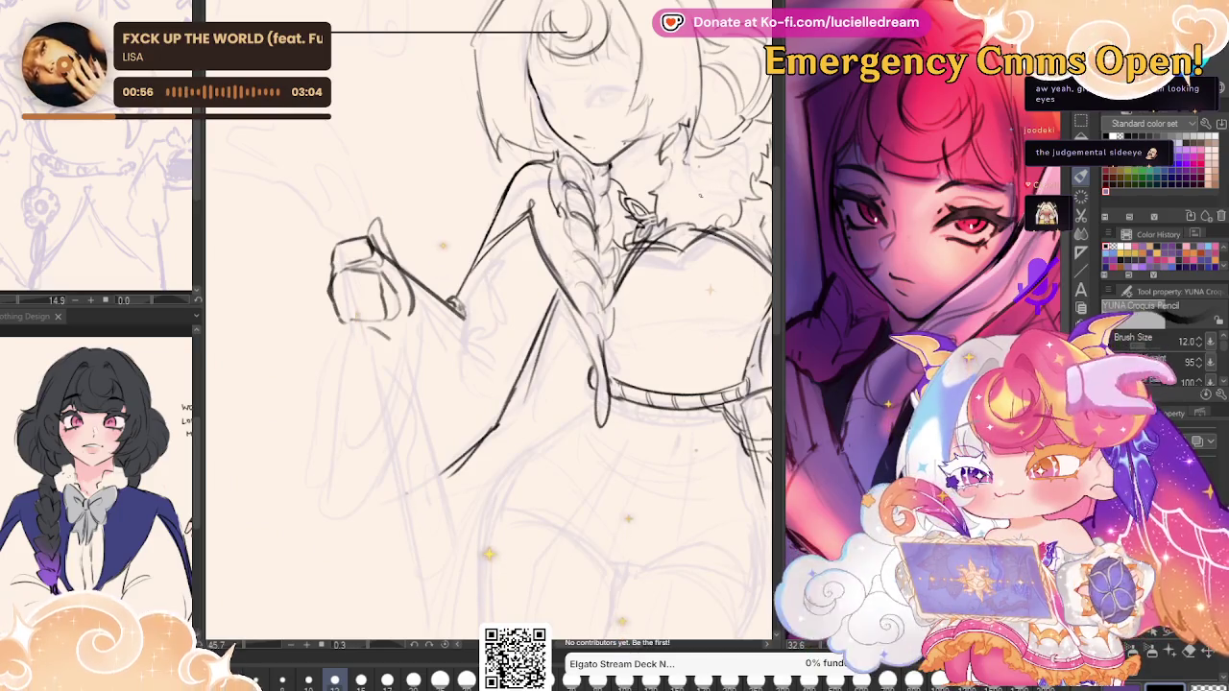
{"action": "left_click_drag", "start_coordinate": [364, 328], "coordinate": [386, 408]}
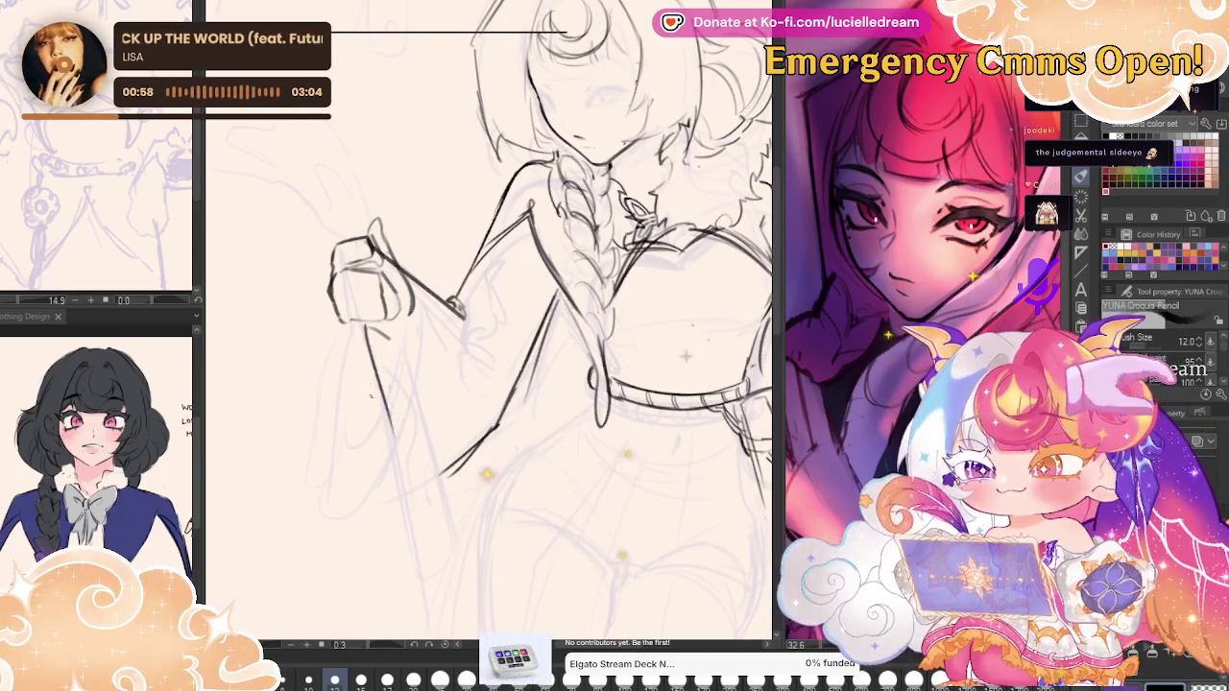
{"action": "key", "text": "h"}
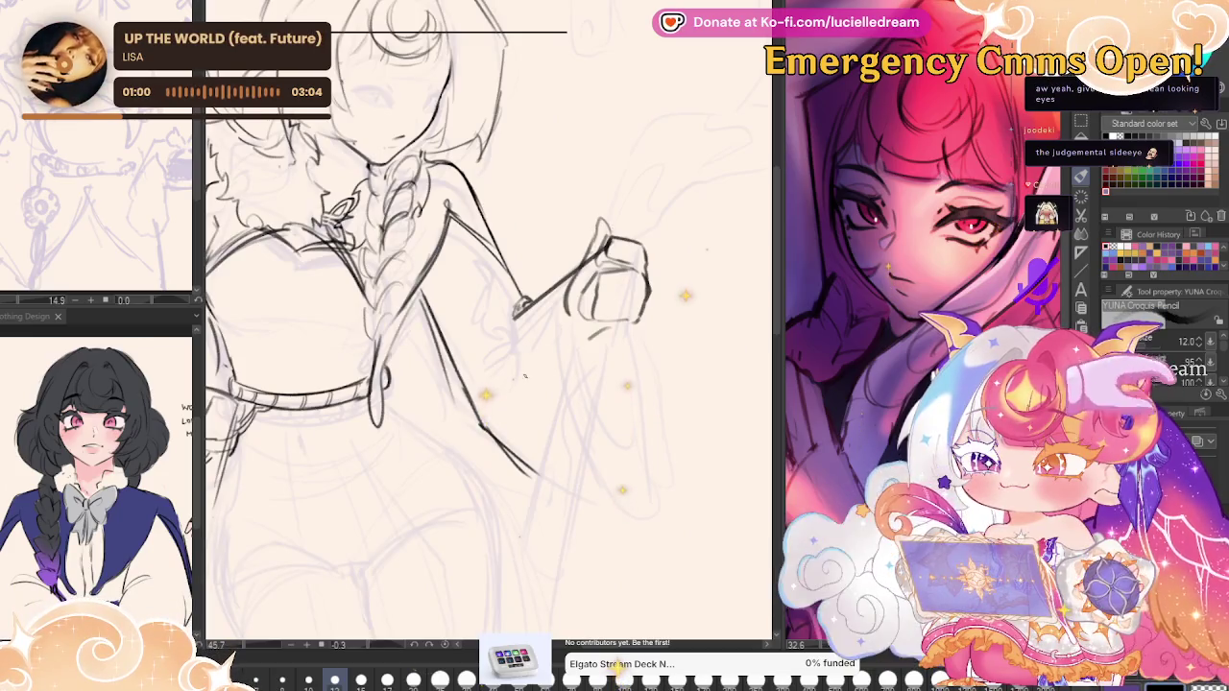
{"action": "left_click_drag", "start_coordinate": [525, 376], "coordinate": [607, 525]}
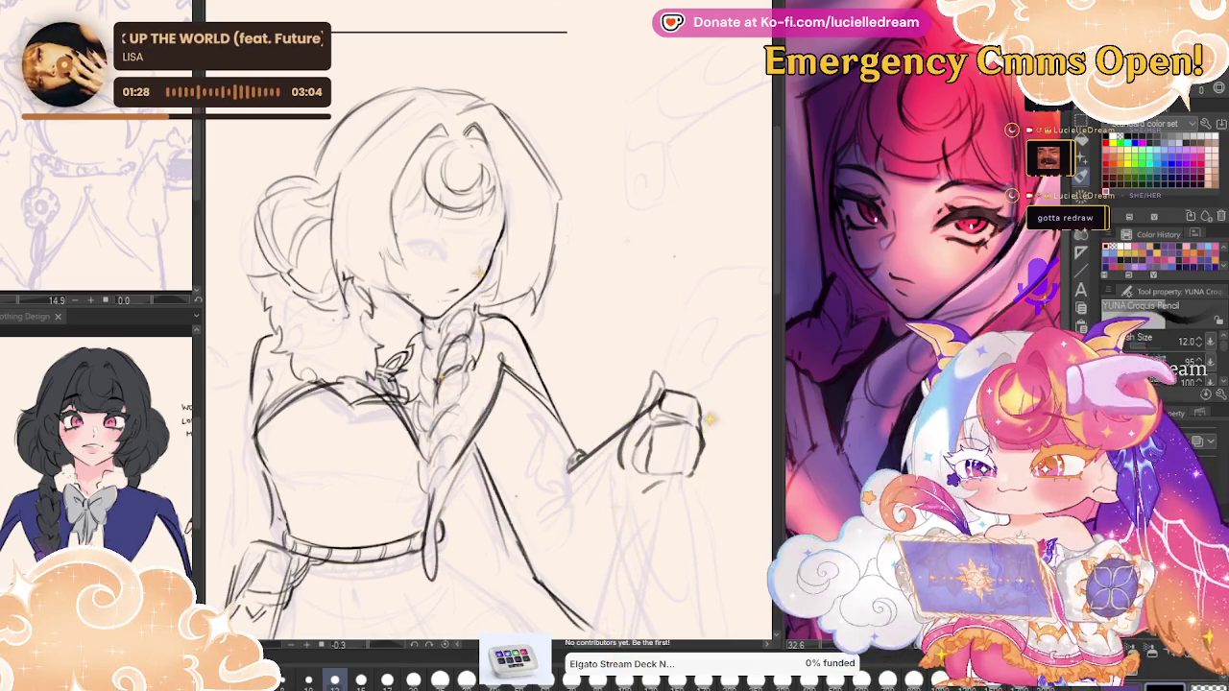
Move the sketch down slightly and return to the pencil.
{"action": "scroll", "coordinate": [489, 336], "scroll_direction": "down", "scroll_amount": 2}
{"action": "scroll", "coordinate": [490, 337], "scroll_direction": "down", "scroll_amount": 2}
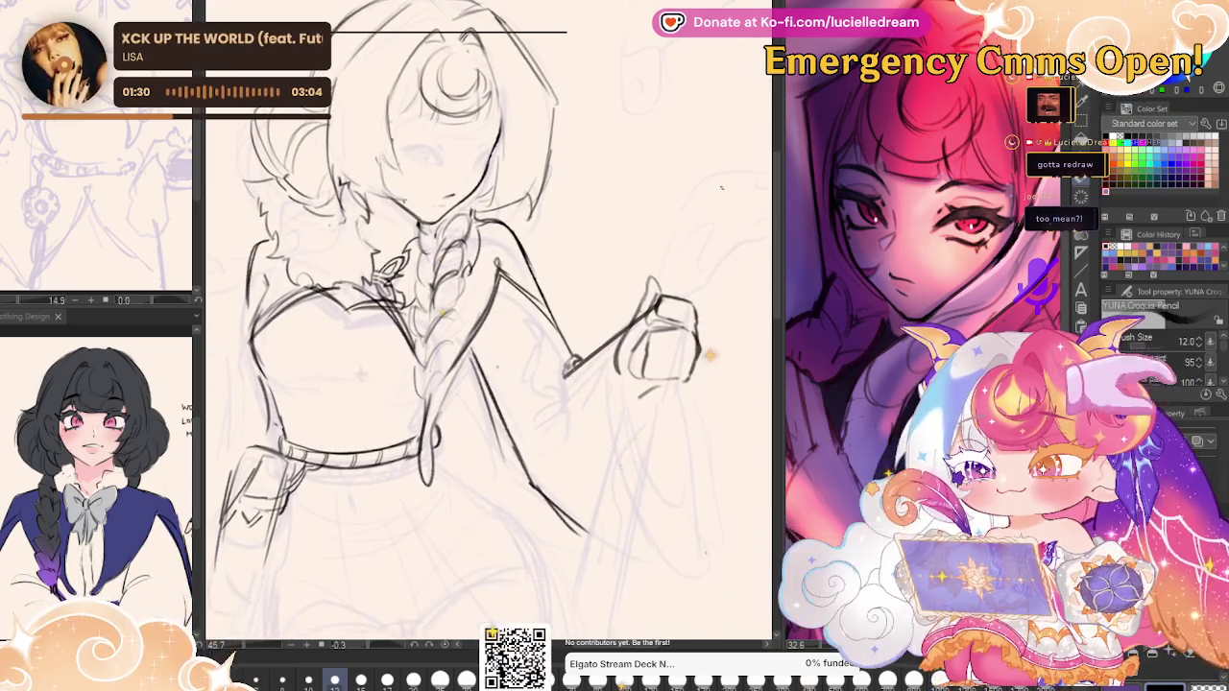
{"action": "key", "text": "k"}
{"action": "left_click_drag", "start_coordinate": [684, 296], "coordinate": [687, 307]}
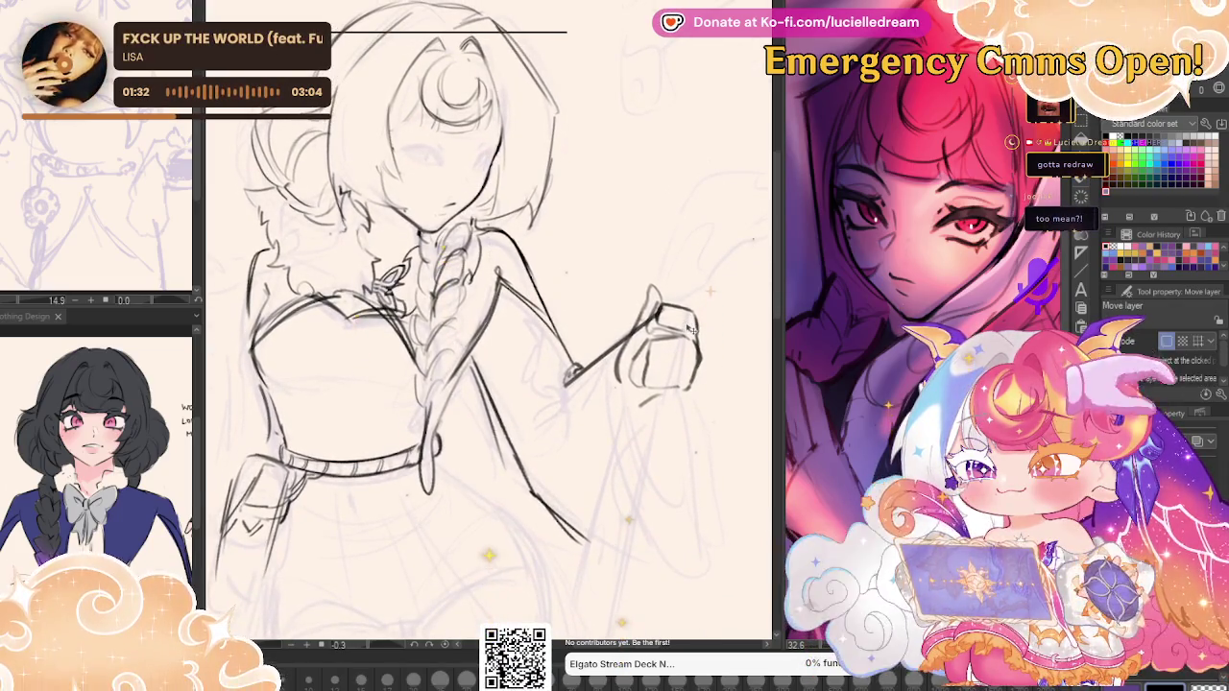
{"action": "key", "text": "p"}
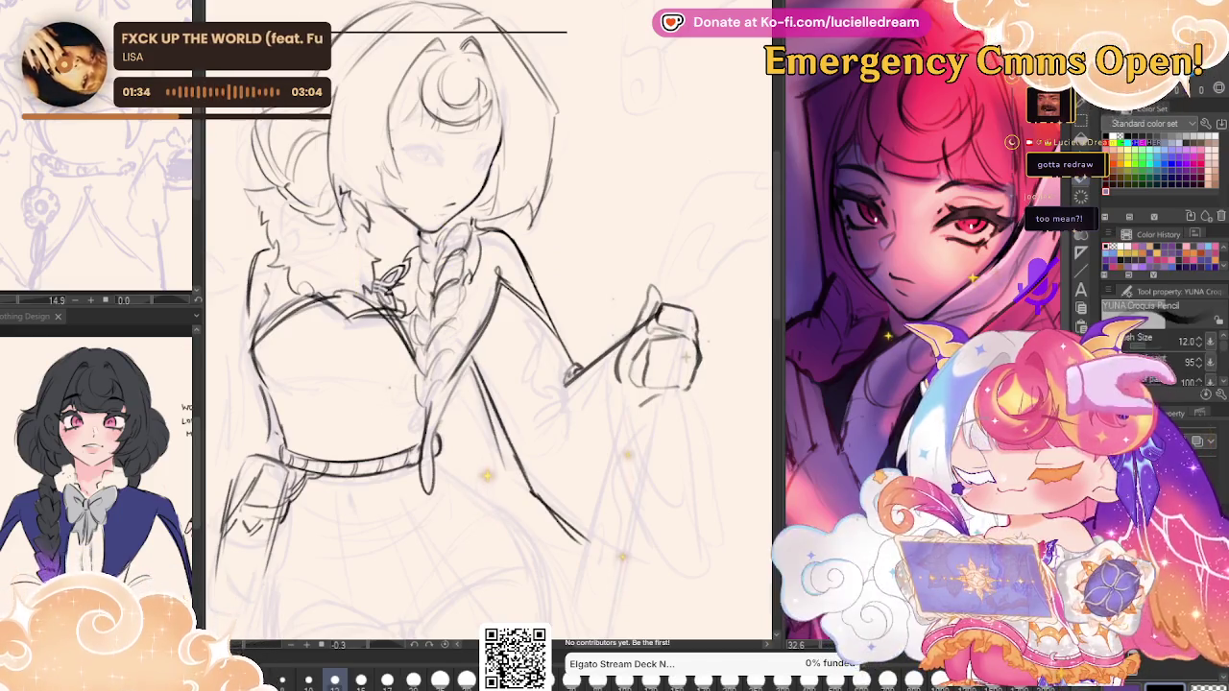
{"action": "left_click_drag", "start_coordinate": [684, 385], "coordinate": [678, 337]}
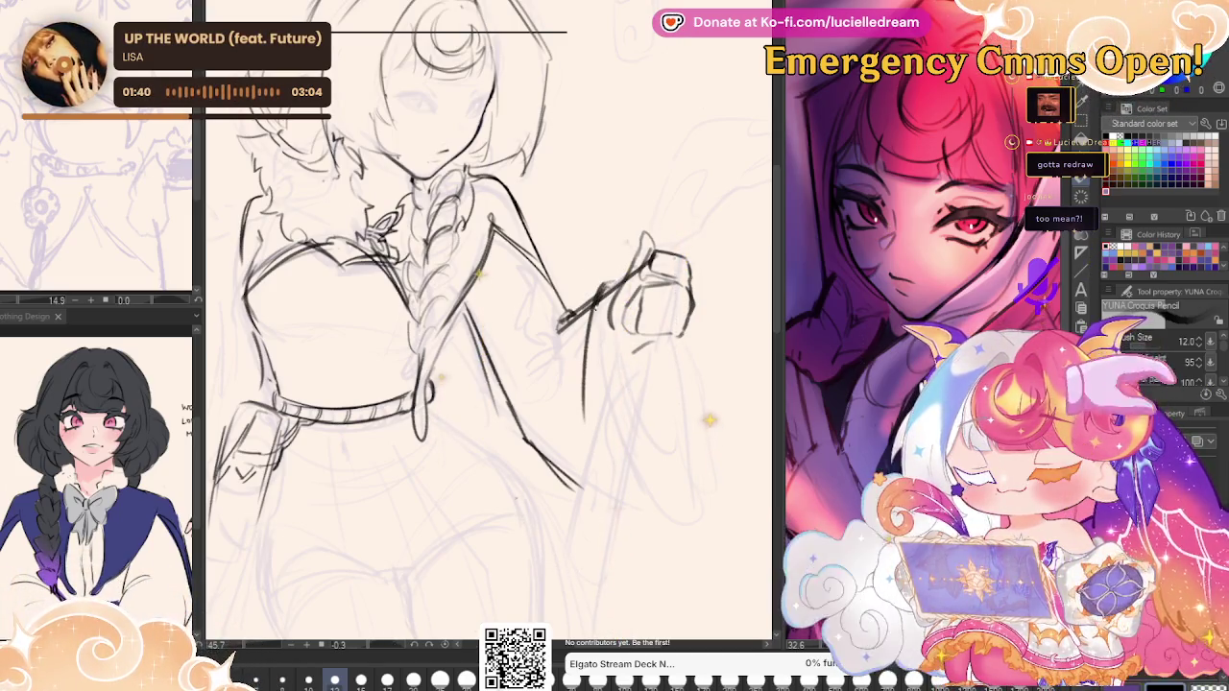
Darken the arm line and draw the long hanging sleeve edge with a hooked end.
{"action": "left_click_drag", "start_coordinate": [594, 307], "coordinate": [580, 498]}
{"action": "left_click_drag", "start_coordinate": [659, 375], "coordinate": [657, 580]}
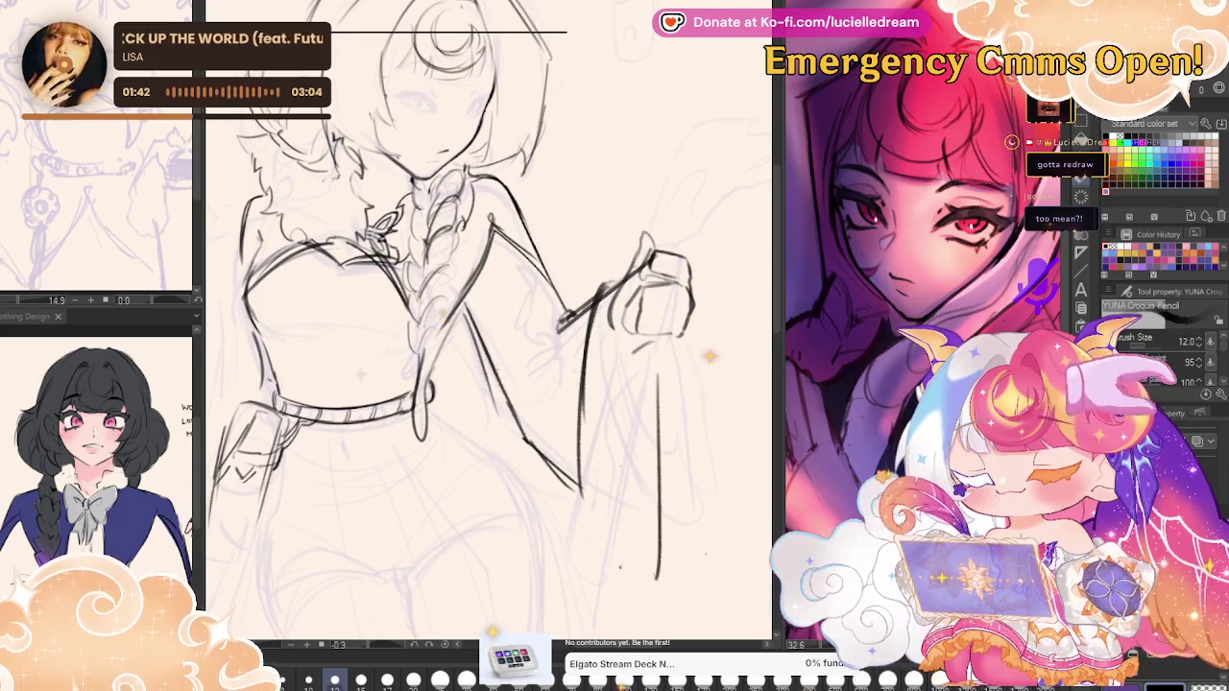
{"action": "left_click_drag", "start_coordinate": [615, 543], "coordinate": [655, 576]}
{"action": "left_click_drag", "start_coordinate": [658, 432], "coordinate": [649, 588]}
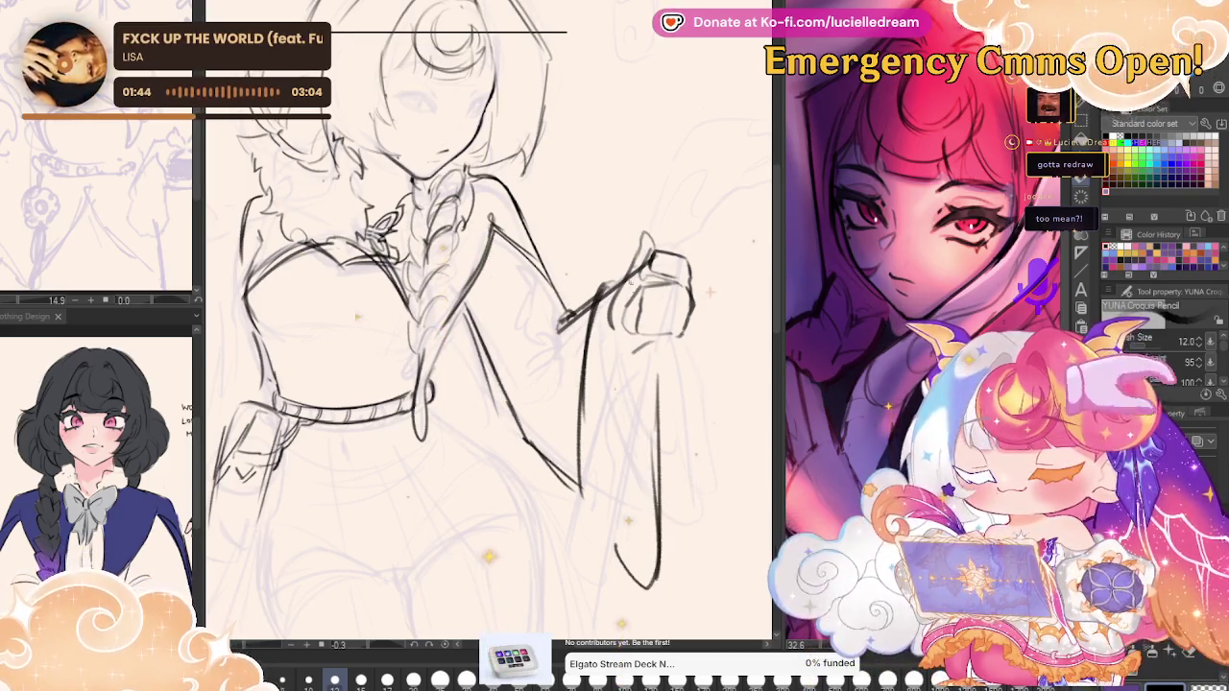
{"action": "left_click_drag", "start_coordinate": [595, 279], "coordinate": [578, 475]}
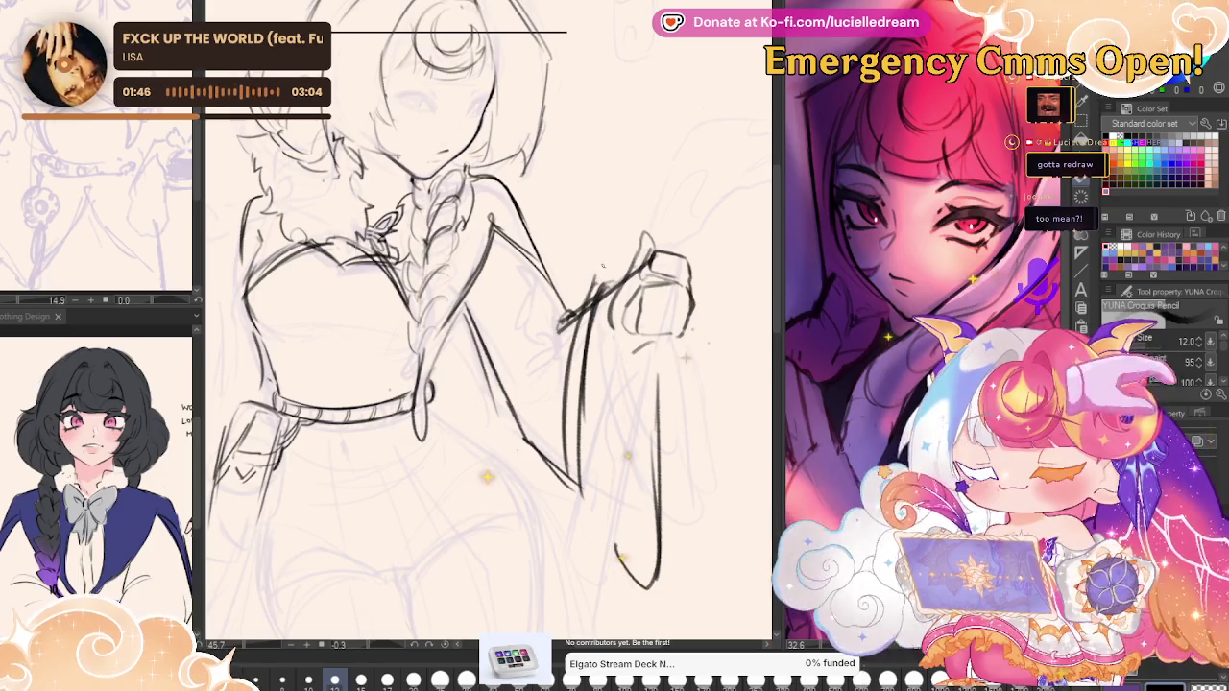
Draw the bodice's right edge in the mirrored view, then the curved skirt hem.
{"action": "key", "text": "h"}
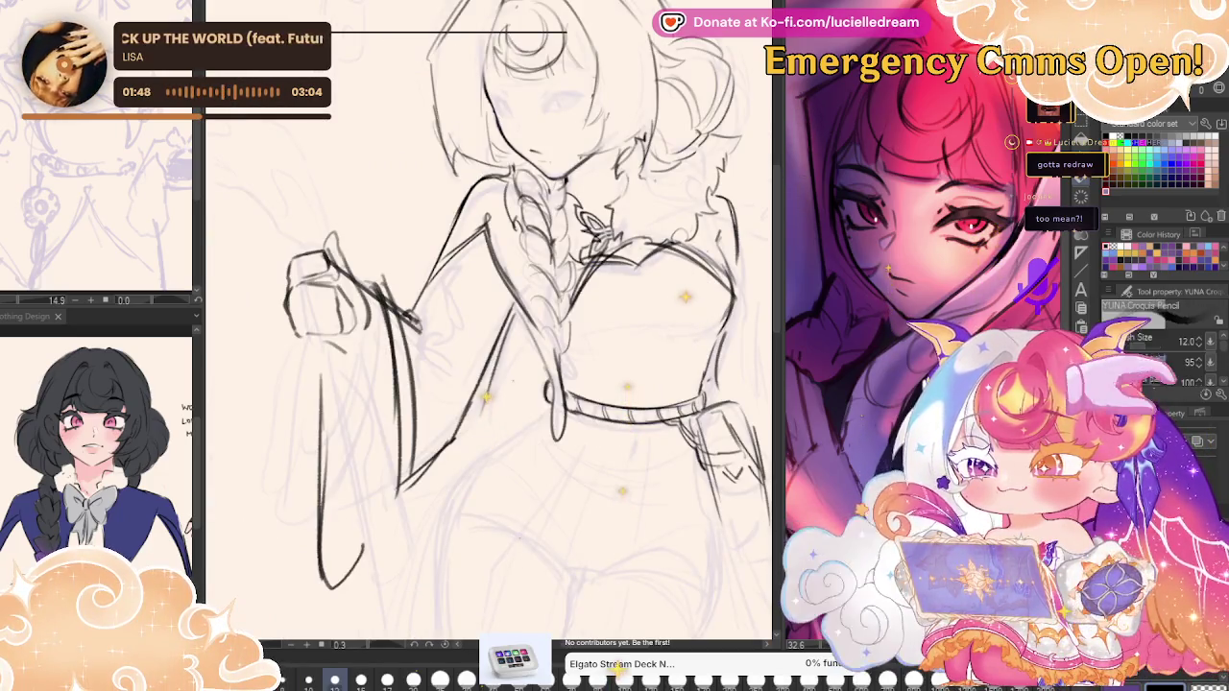
{"action": "left_click_drag", "start_coordinate": [901, 291], "coordinate": [661, 258]}
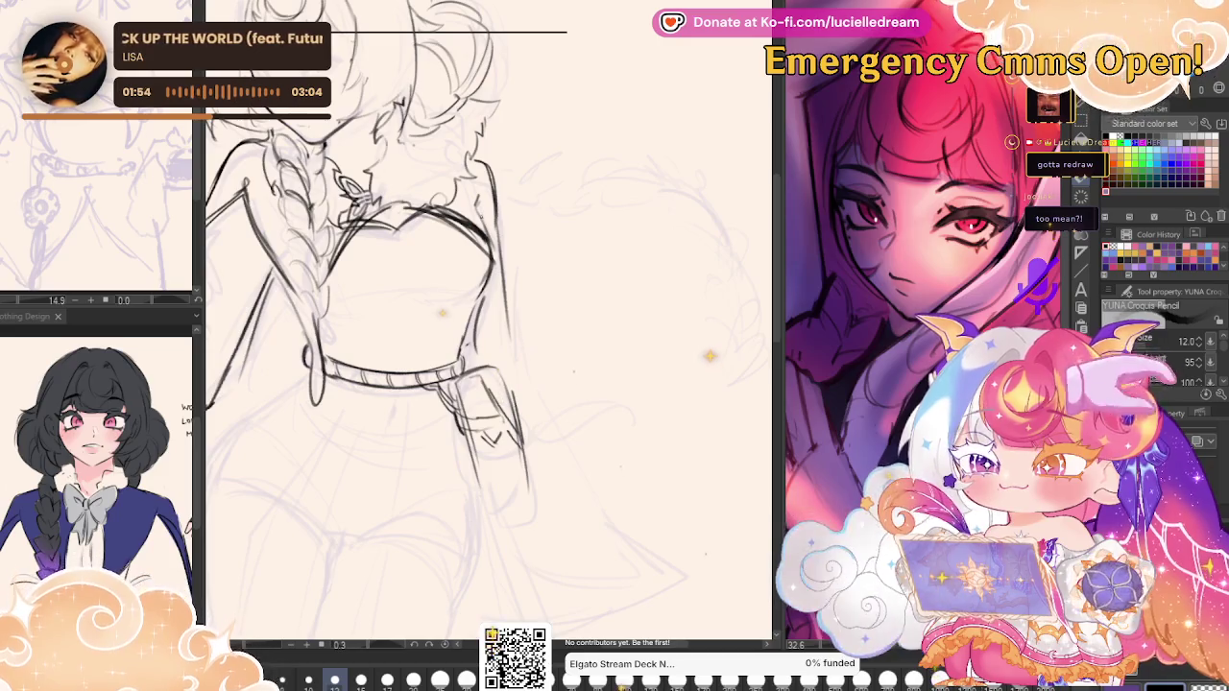
{"action": "mouse_move", "coordinate": [501, 248]}
{"action": "left_mouse_down"}
{"action": "mouse_move", "coordinate": [506, 357]}
{"action": "mouse_move", "coordinate": [632, 575]}
{"action": "left_mouse_up"}
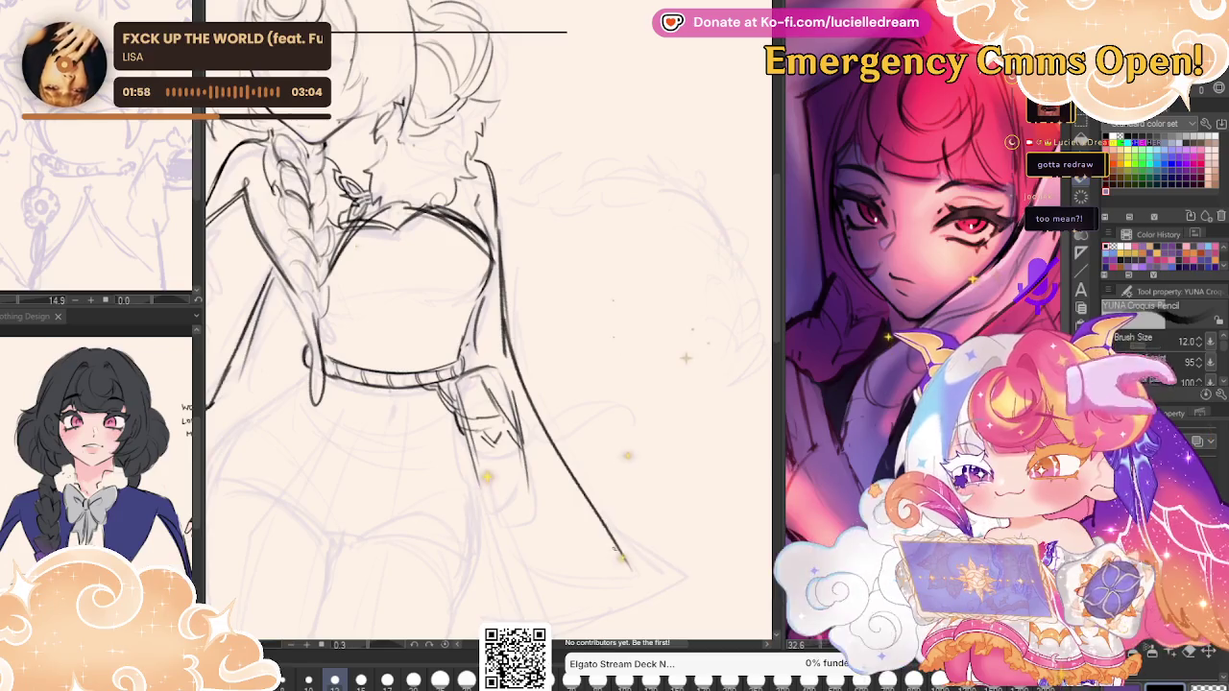
{"action": "key", "text": "h"}
{"action": "left_click_drag", "start_coordinate": [432, 432], "coordinate": [567, 297]}
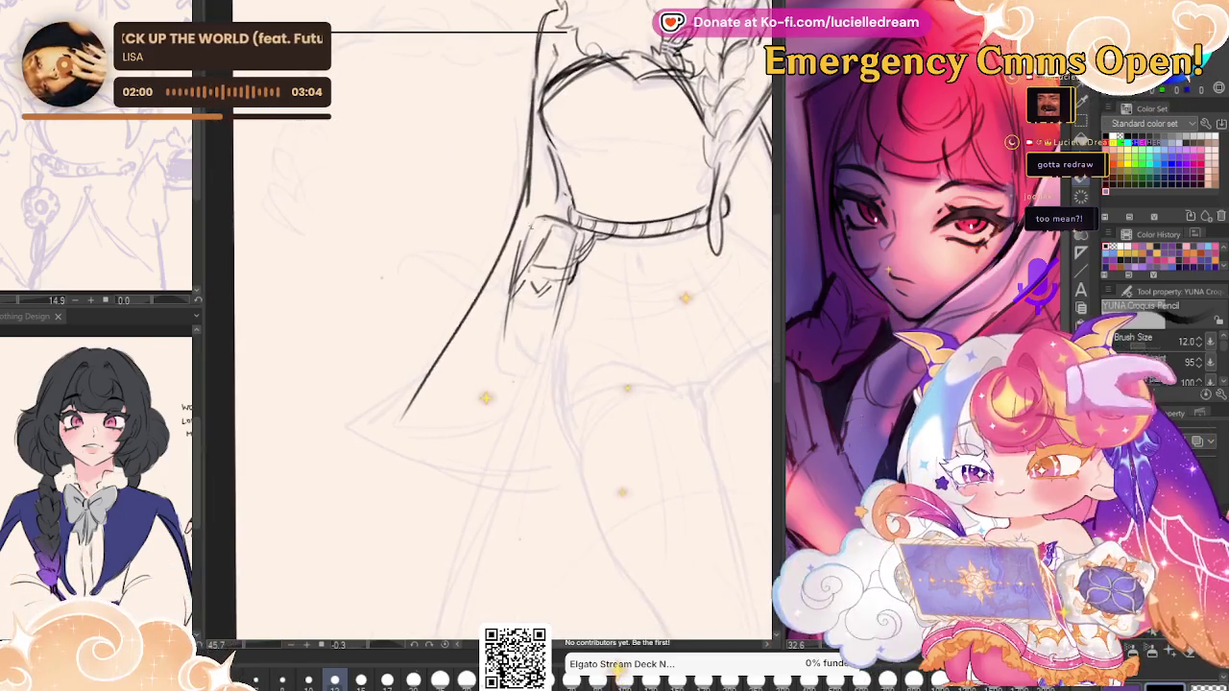
{"action": "left_click_drag", "start_coordinate": [392, 423], "coordinate": [506, 438]}
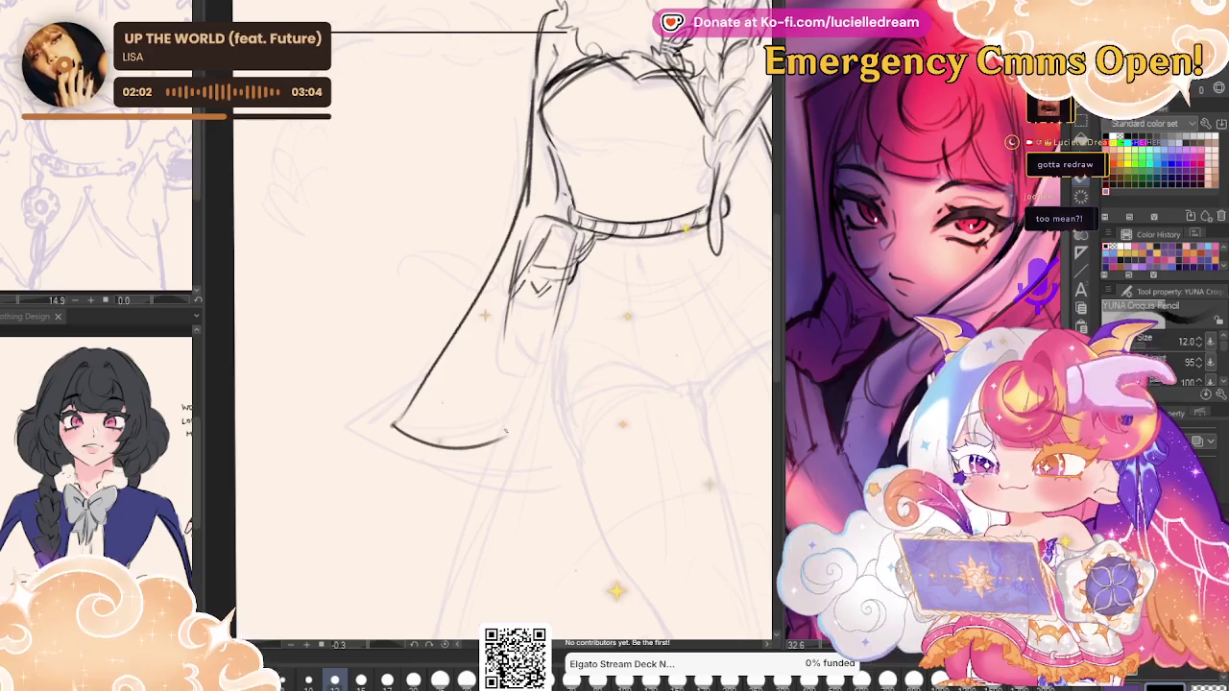
{"action": "left_click_drag", "start_coordinate": [387, 453], "coordinate": [530, 455]}
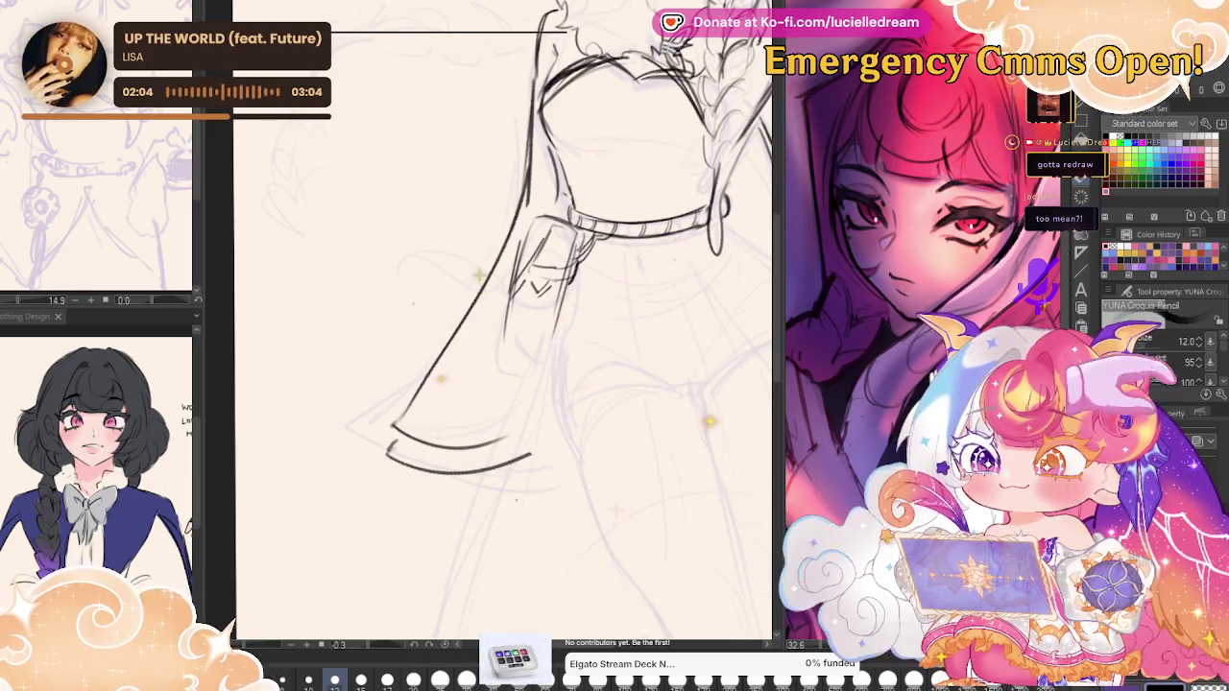
Zoom around the upper body and face, then view the sketch mirrored.
{"action": "left_click_drag", "start_coordinate": [644, 317], "coordinate": [664, 331]}
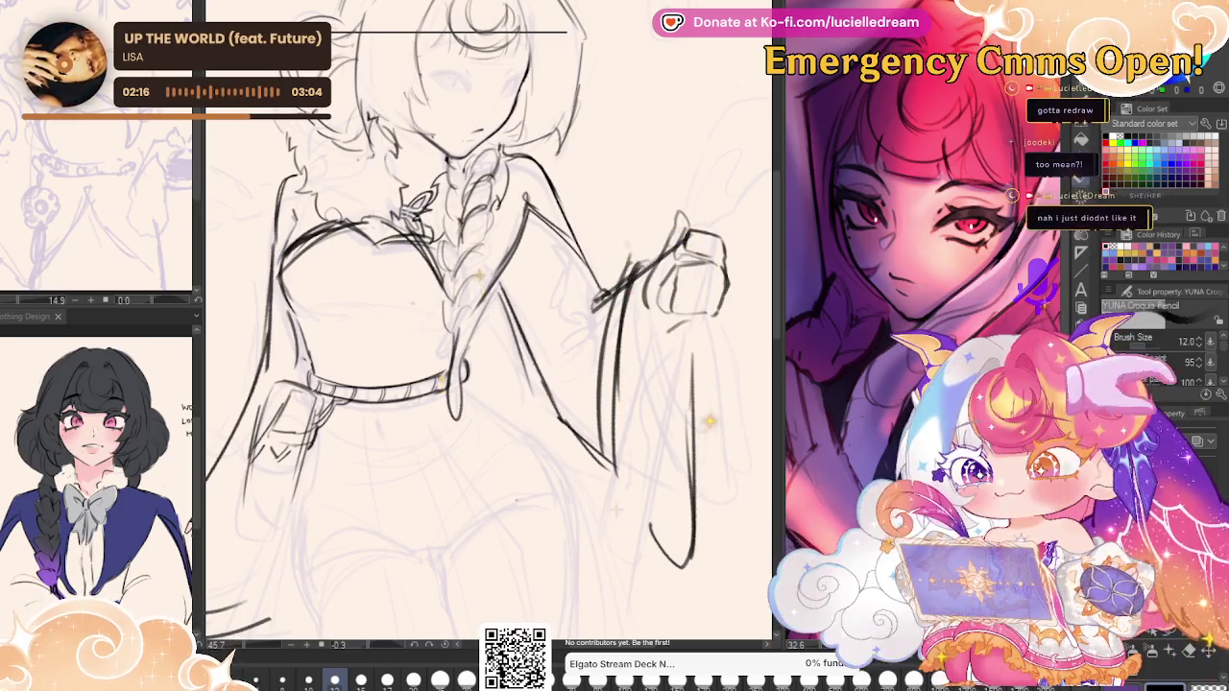
{"action": "scroll", "coordinate": [716, 284], "scroll_direction": "down", "scroll_amount": 1}
{"action": "scroll", "coordinate": [716, 284], "scroll_direction": "down", "scroll_amount": 1}
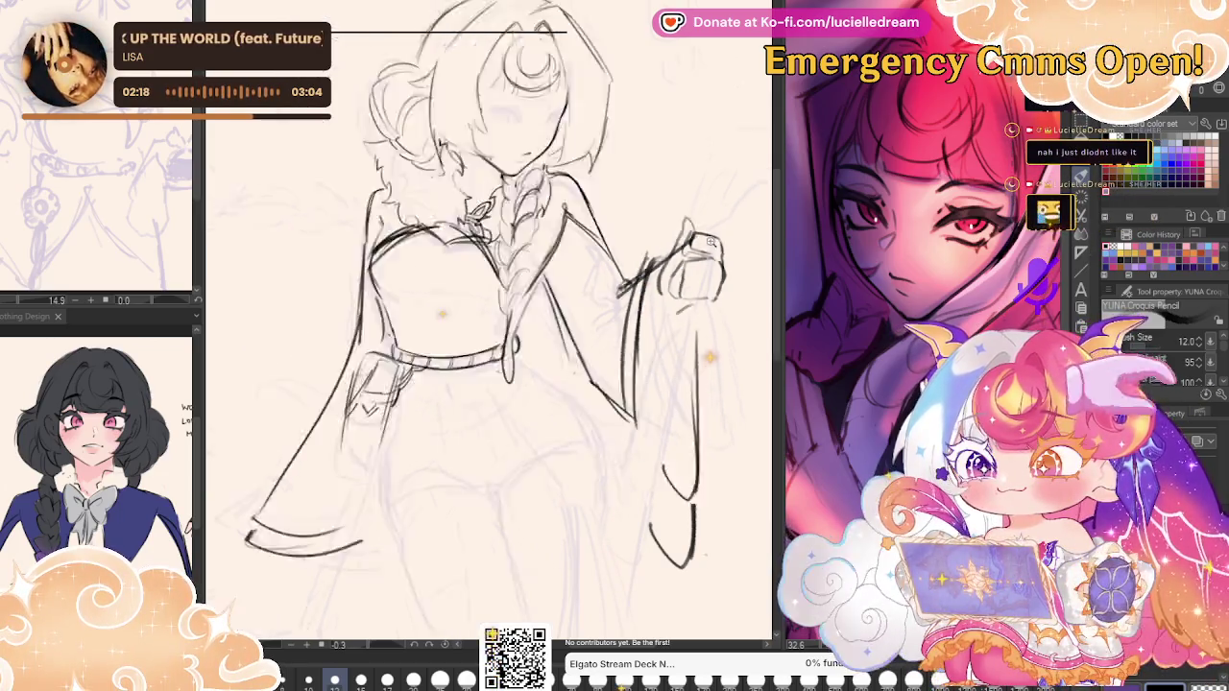
{"action": "scroll", "coordinate": [716, 284], "scroll_direction": "down", "scroll_amount": 3}
{"action": "scroll", "coordinate": [715, 285], "scroll_direction": "down", "scroll_amount": 2}
{"action": "scroll", "coordinate": [715, 284], "scroll_direction": "up", "scroll_amount": 1}
{"action": "scroll", "coordinate": [660, 290], "scroll_direction": "up", "scroll_amount": 3}
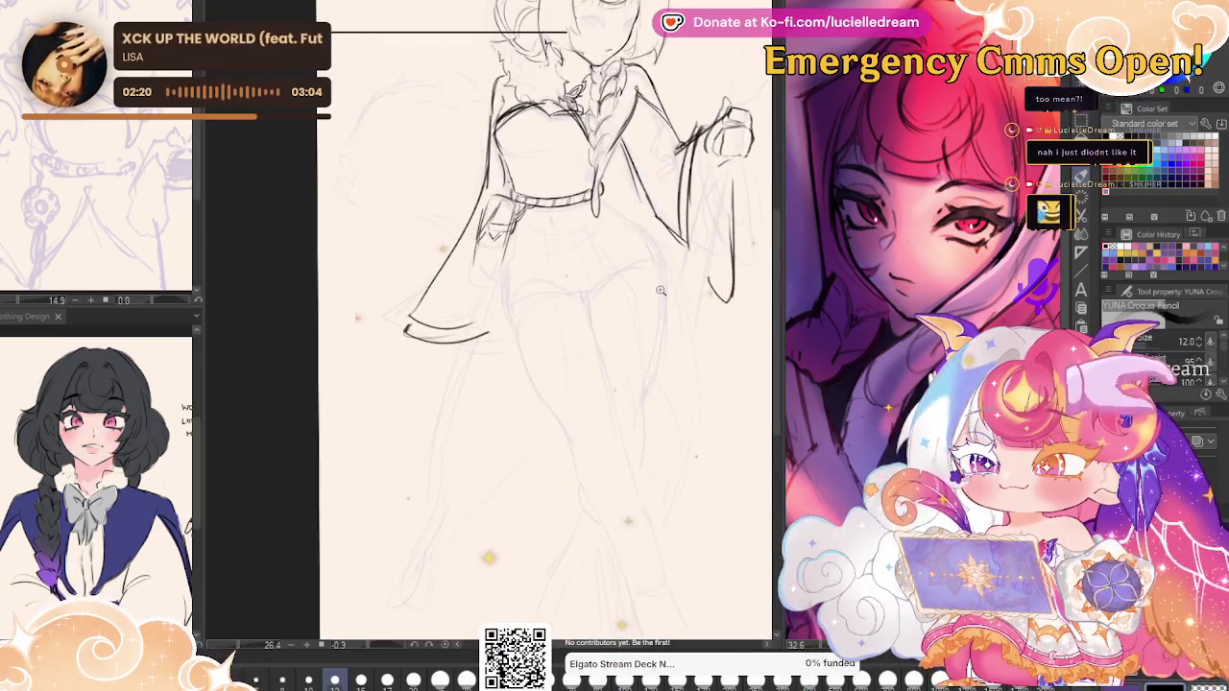
{"action": "scroll", "coordinate": [532, 289], "scroll_direction": "up", "scroll_amount": 1}
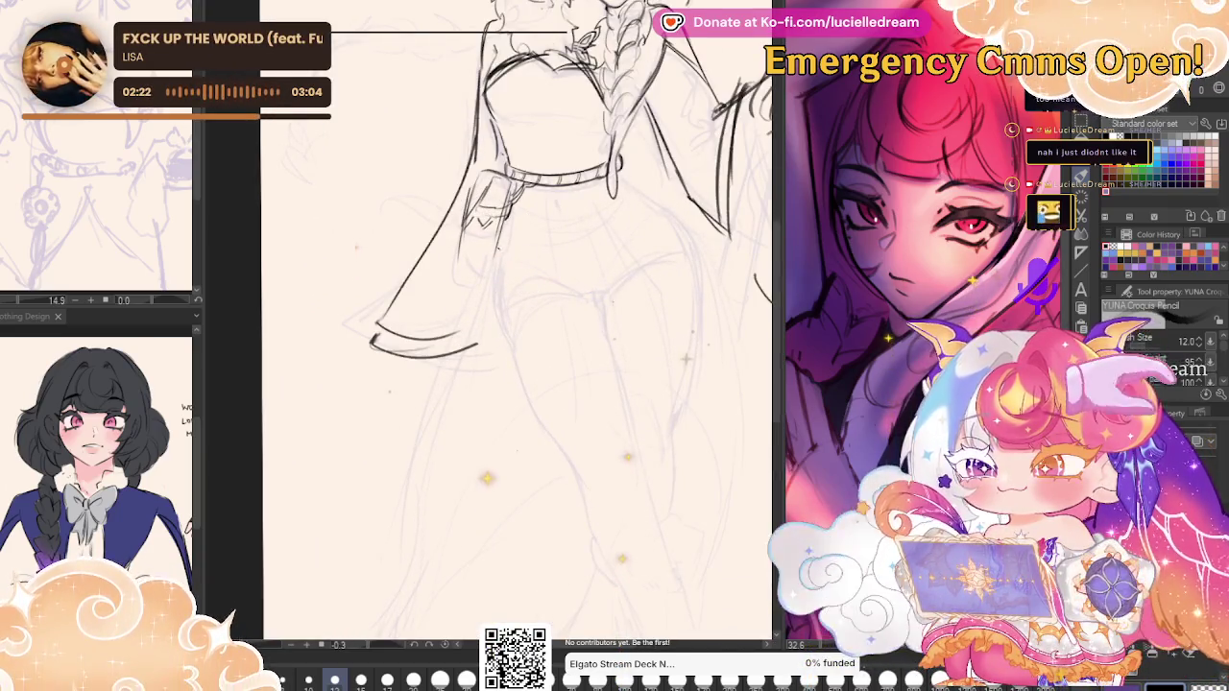
{"action": "key", "text": "h"}
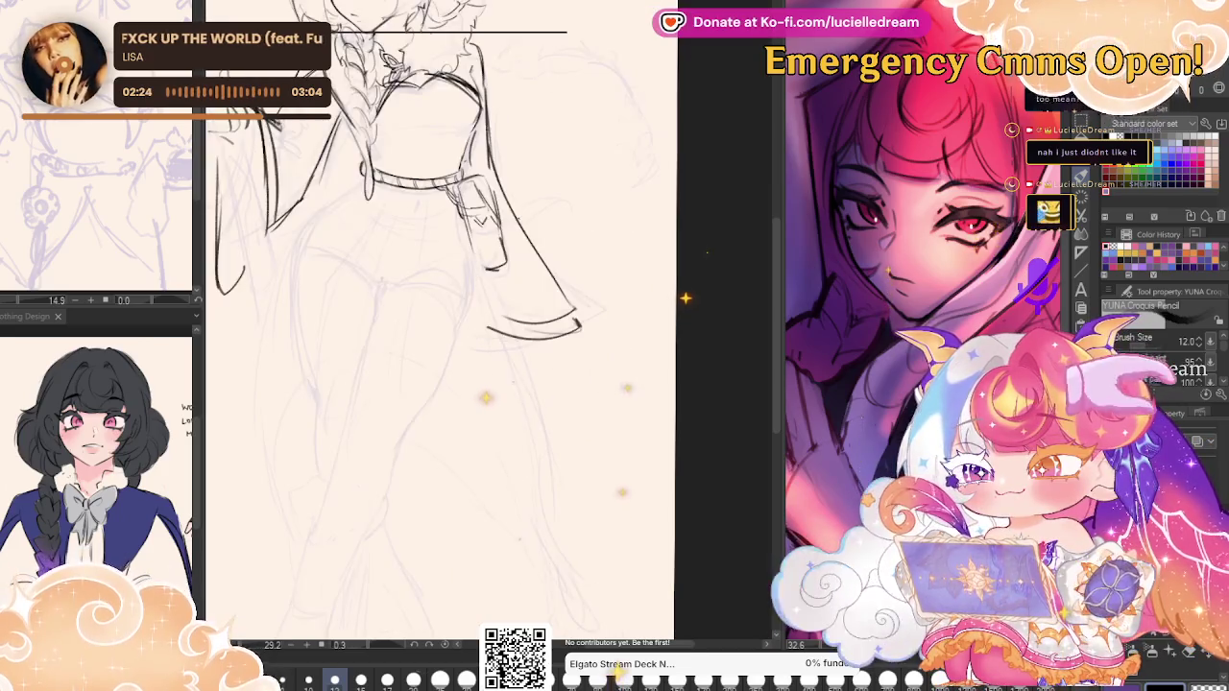
{"action": "left_click_drag", "start_coordinate": [576, 288], "coordinate": [667, 360]}
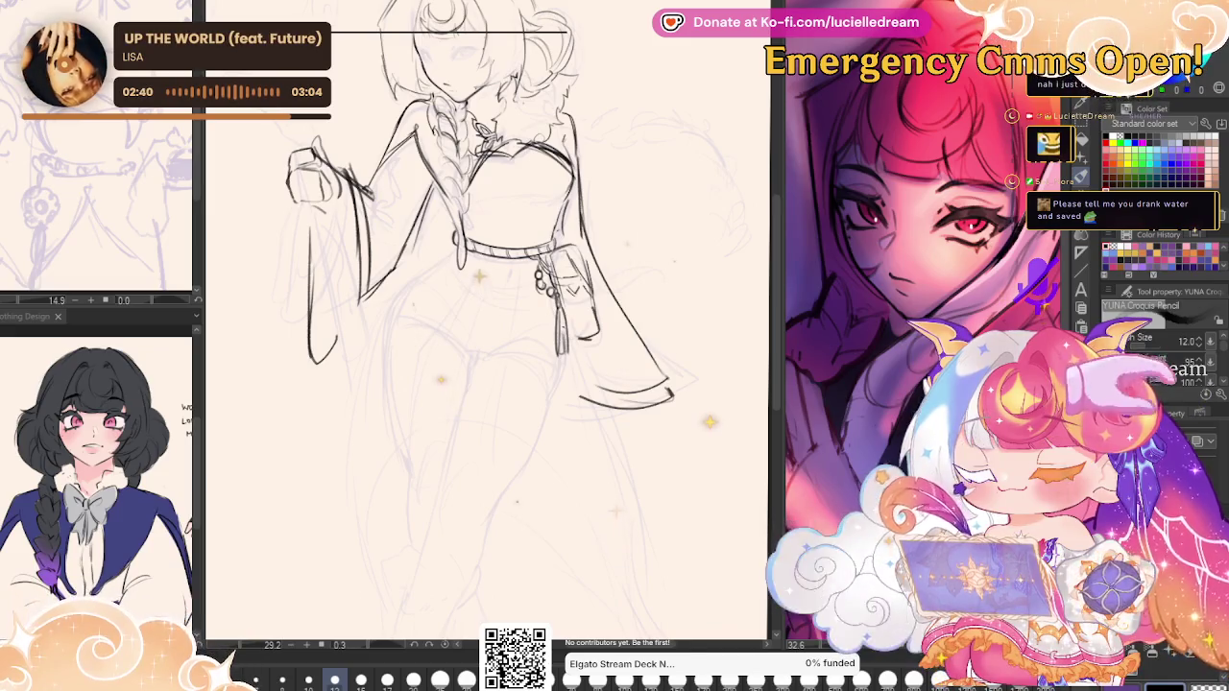
Draw the left skirt edge, the bottom hem and a pleat line down the skirt.
{"action": "key", "text": "h"}
{"action": "key", "text": "h"}
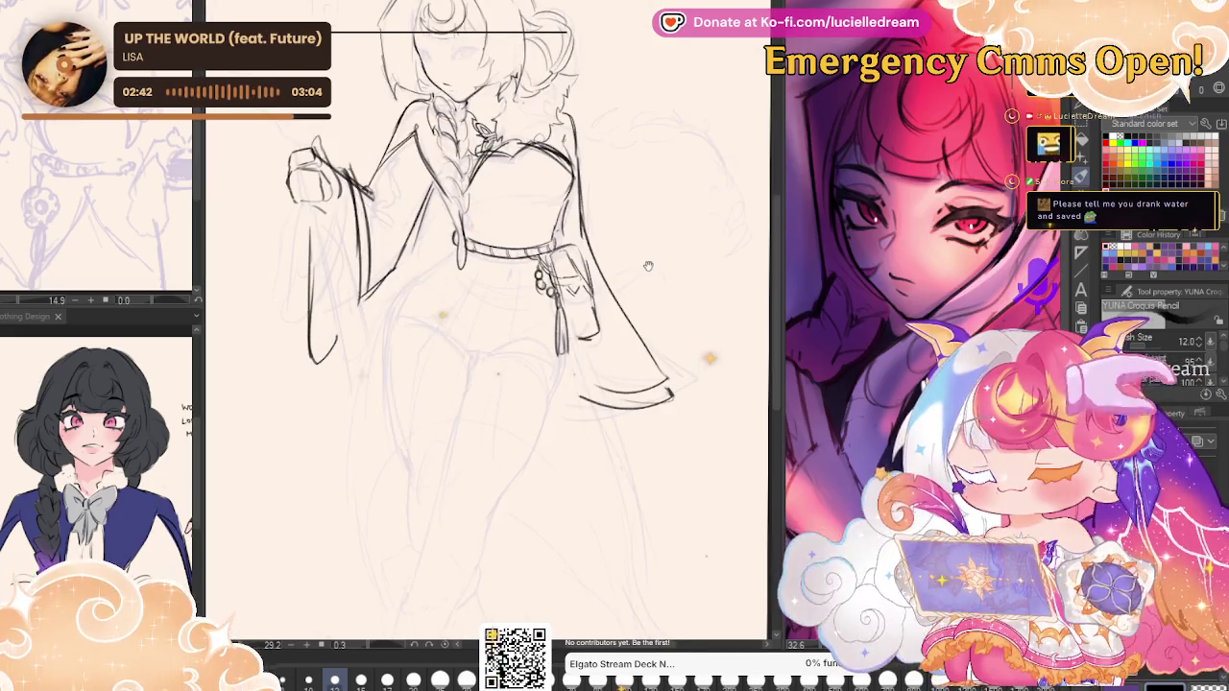
{"action": "left_click_drag", "start_coordinate": [648, 265], "coordinate": [709, 266]}
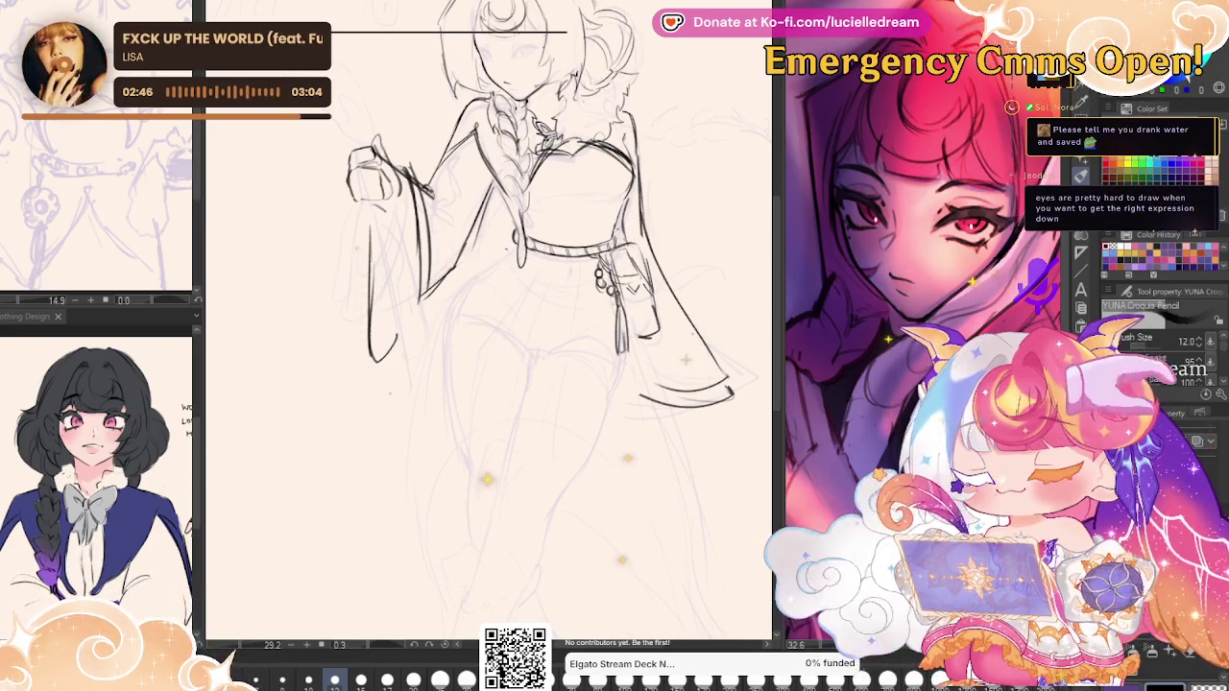
{"action": "left_click_drag", "start_coordinate": [461, 293], "coordinate": [421, 413]}
{"action": "left_click_drag", "start_coordinate": [466, 284], "coordinate": [416, 463]}
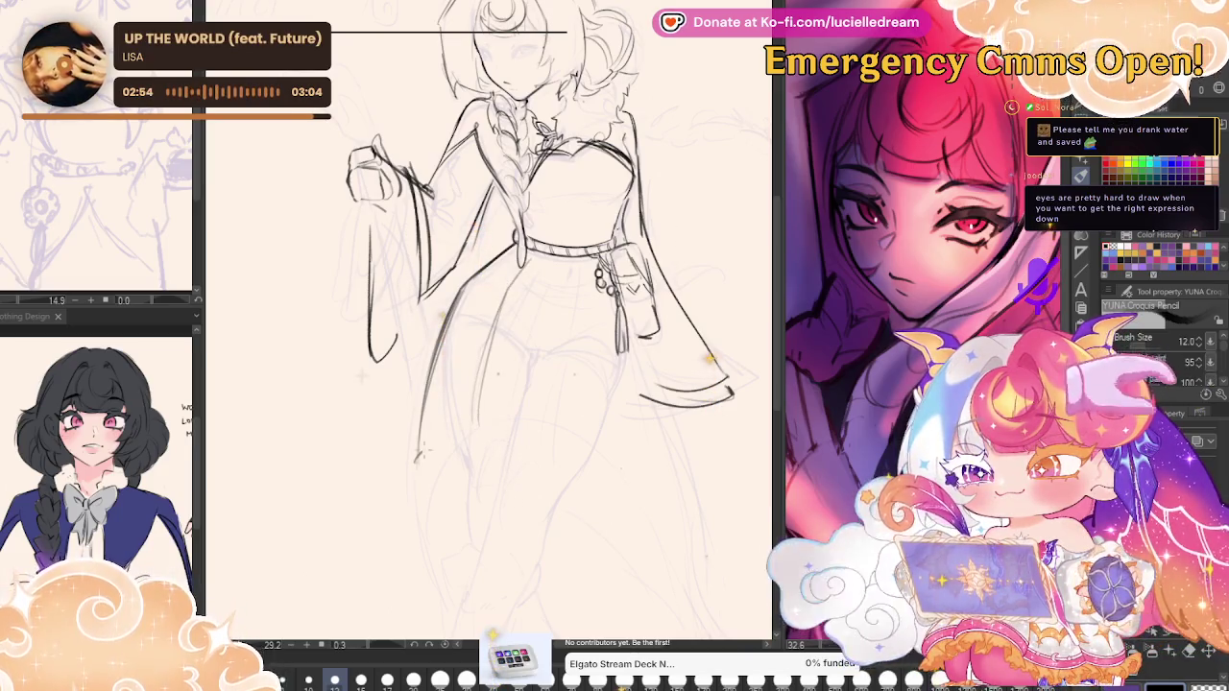
{"action": "left_click_drag", "start_coordinate": [415, 463], "coordinate": [542, 429]}
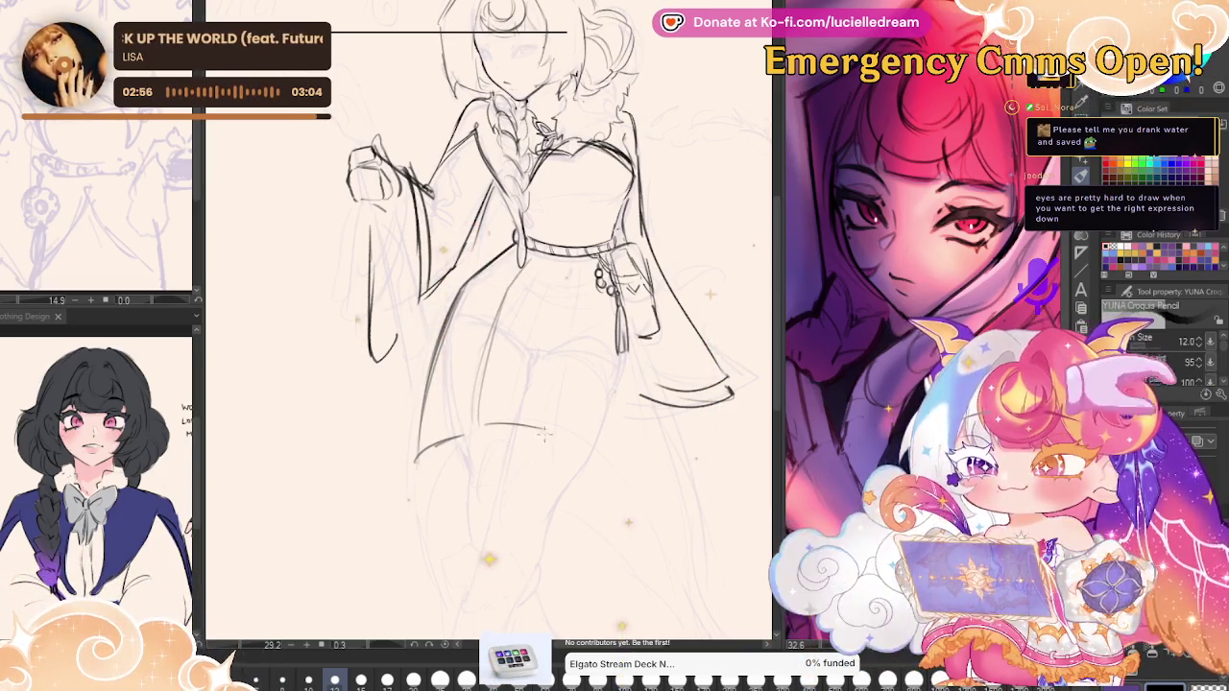
{"action": "left_click_drag", "start_coordinate": [560, 263], "coordinate": [534, 425]}
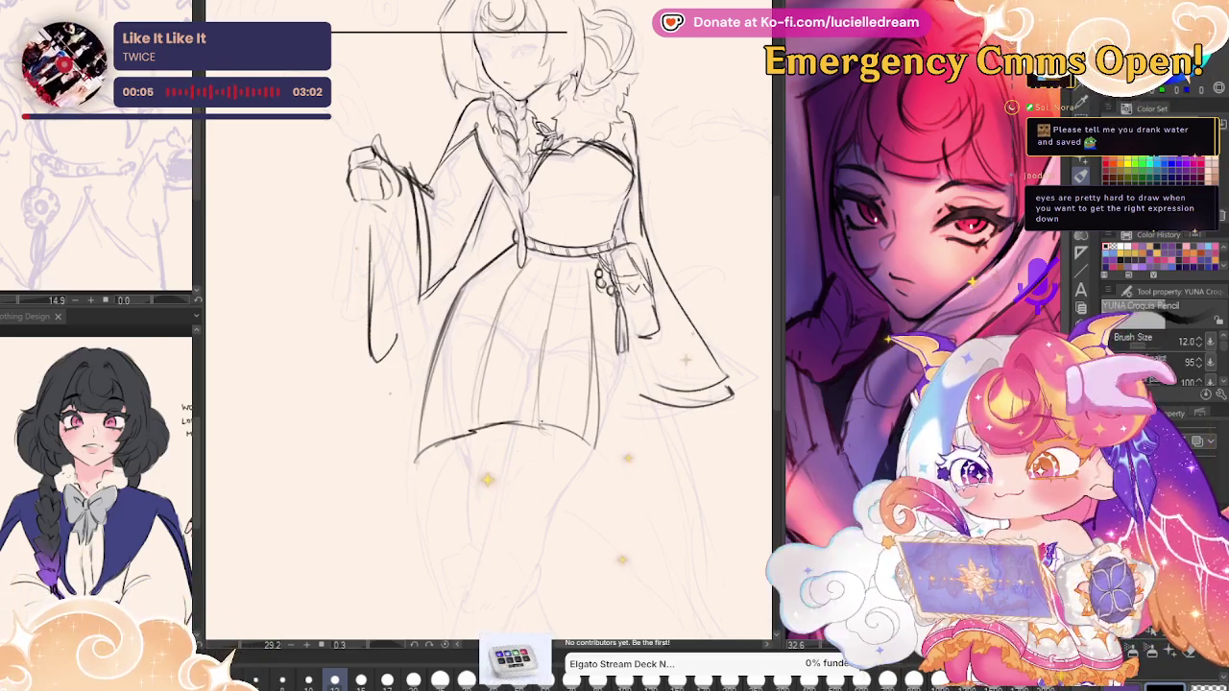
Draw the skirt's far side in the mirrored view, extending it downward.
{"action": "key", "text": "h"}
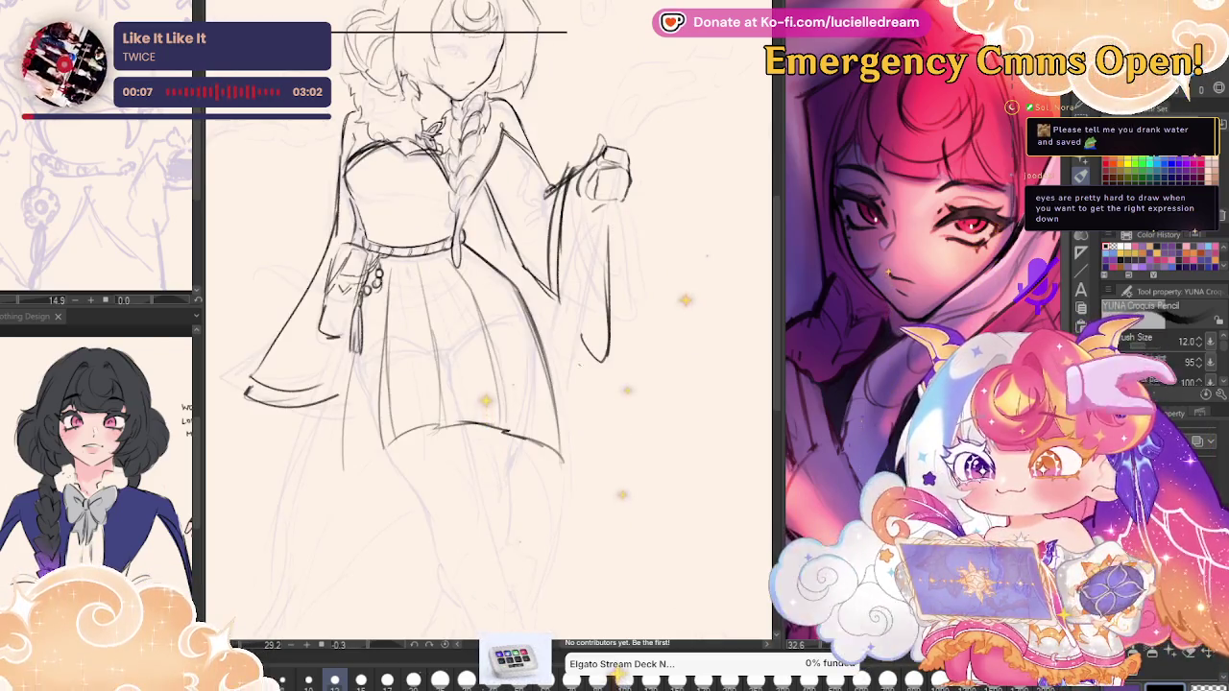
{"action": "left_click_drag", "start_coordinate": [341, 379], "coordinate": [332, 518]}
{"action": "left_click_drag", "start_coordinate": [350, 363], "coordinate": [296, 569]}
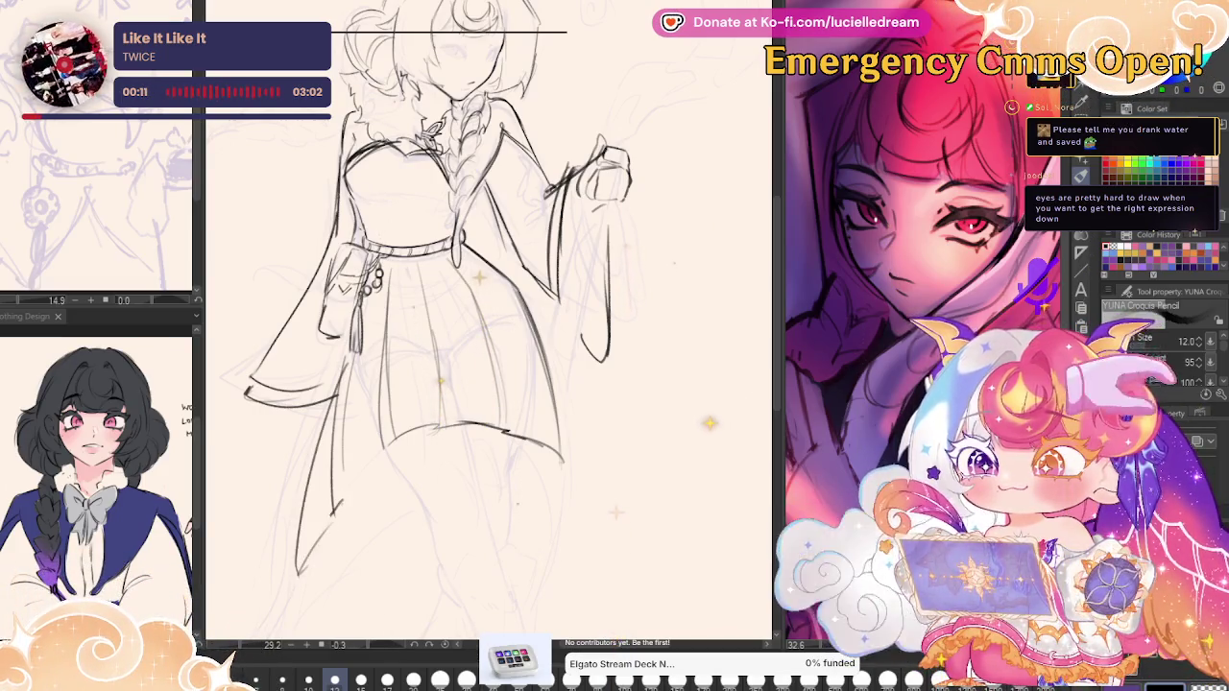
{"action": "key", "text": "h"}
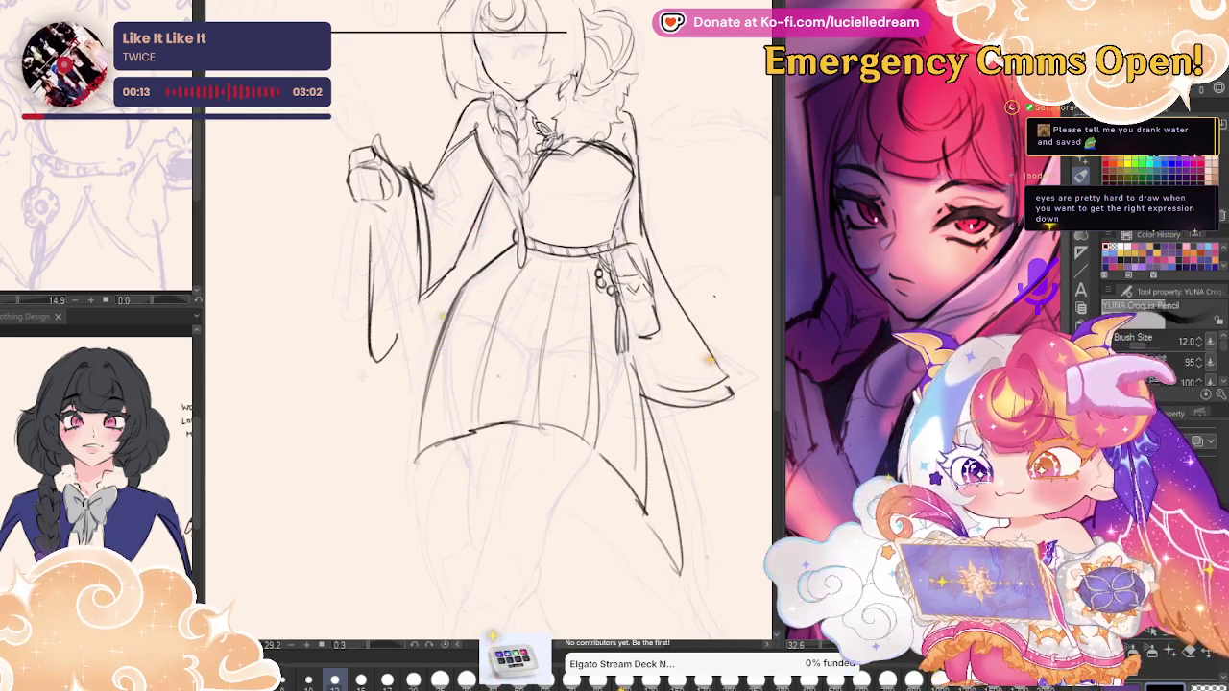
{"action": "mouse_move", "coordinate": [704, 399]}
{"action": "left_mouse_down"}
{"action": "mouse_move", "coordinate": [676, 344]}
{"action": "mouse_move", "coordinate": [680, 210]}
{"action": "left_mouse_up"}
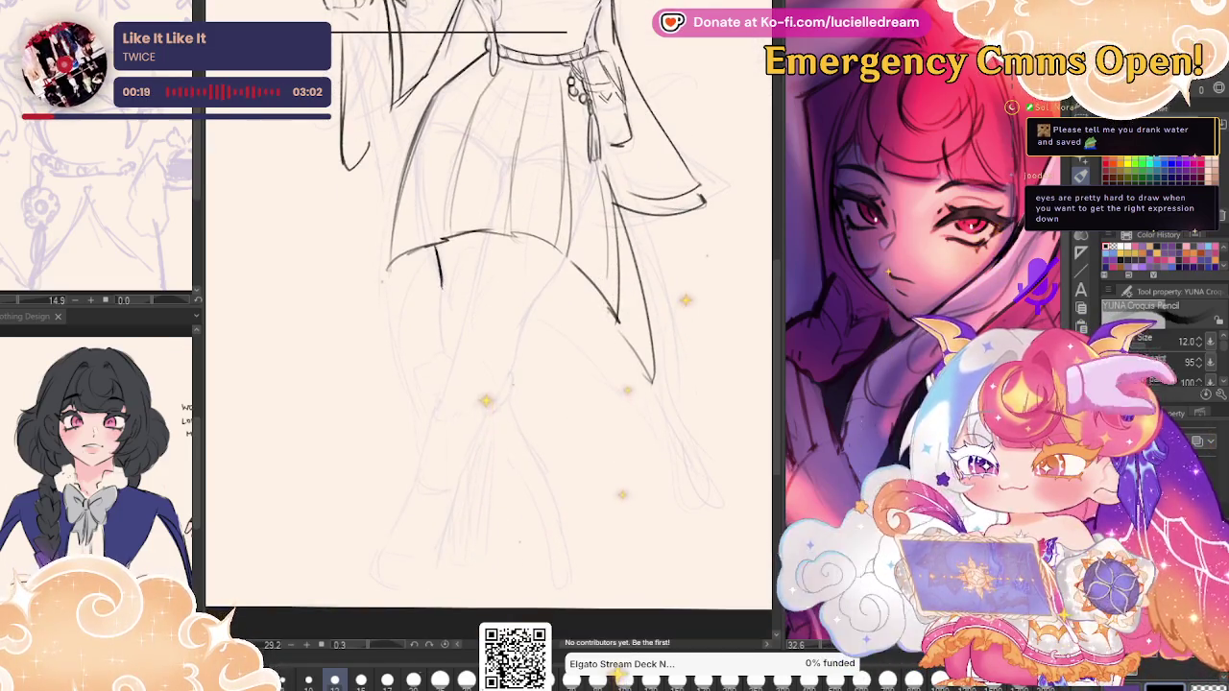
Outline both legs, redoing the inner leg line longer.
{"action": "left_click_drag", "start_coordinate": [437, 242], "coordinate": [445, 344]}
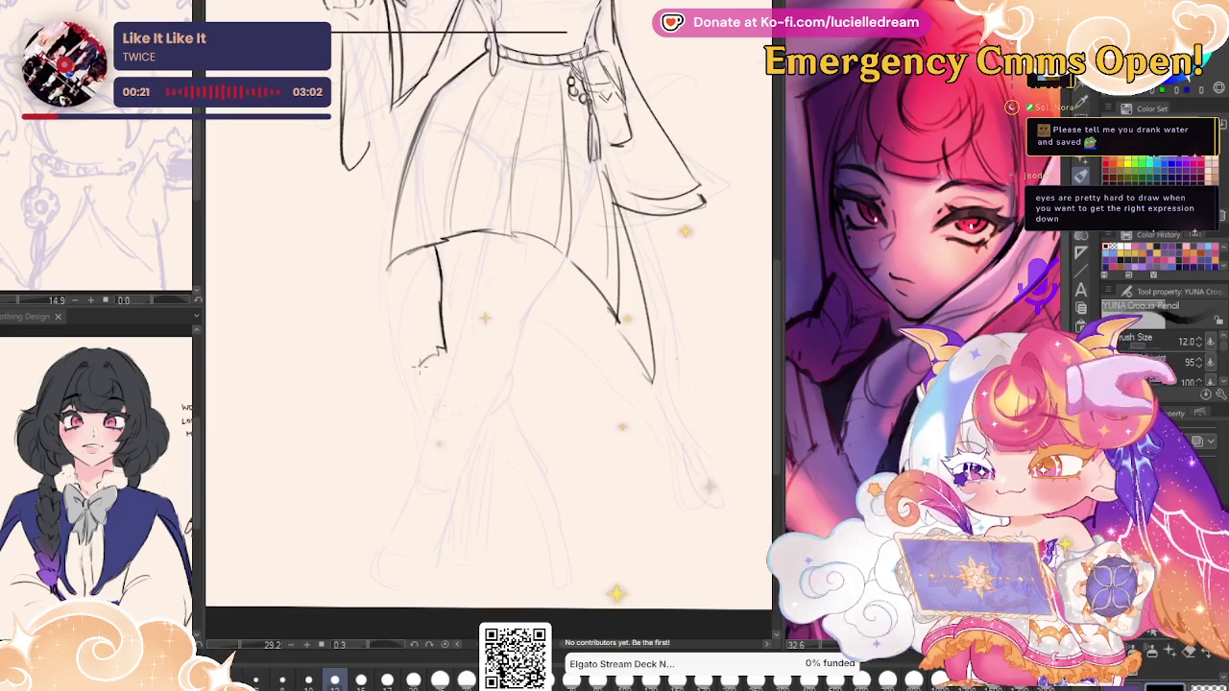
{"action": "left_click_drag", "start_coordinate": [484, 238], "coordinate": [463, 334]}
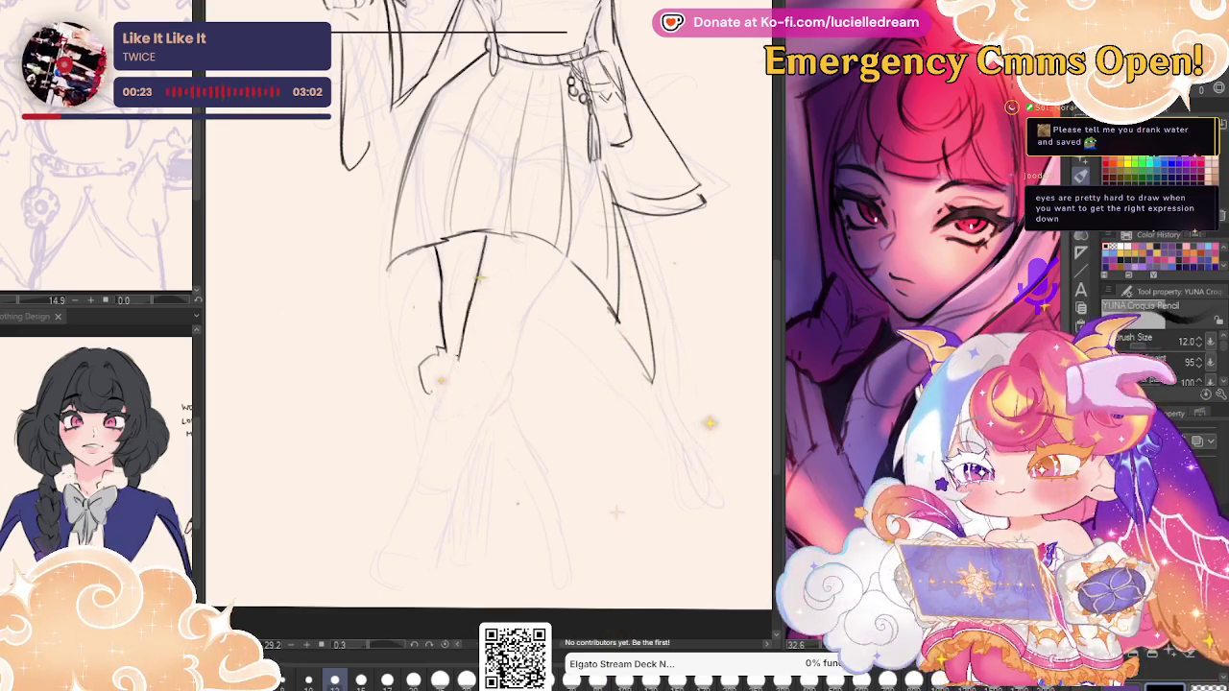
{"action": "key", "text": "ctrl+z"}
{"action": "left_click_drag", "start_coordinate": [470, 305], "coordinate": [460, 353]}
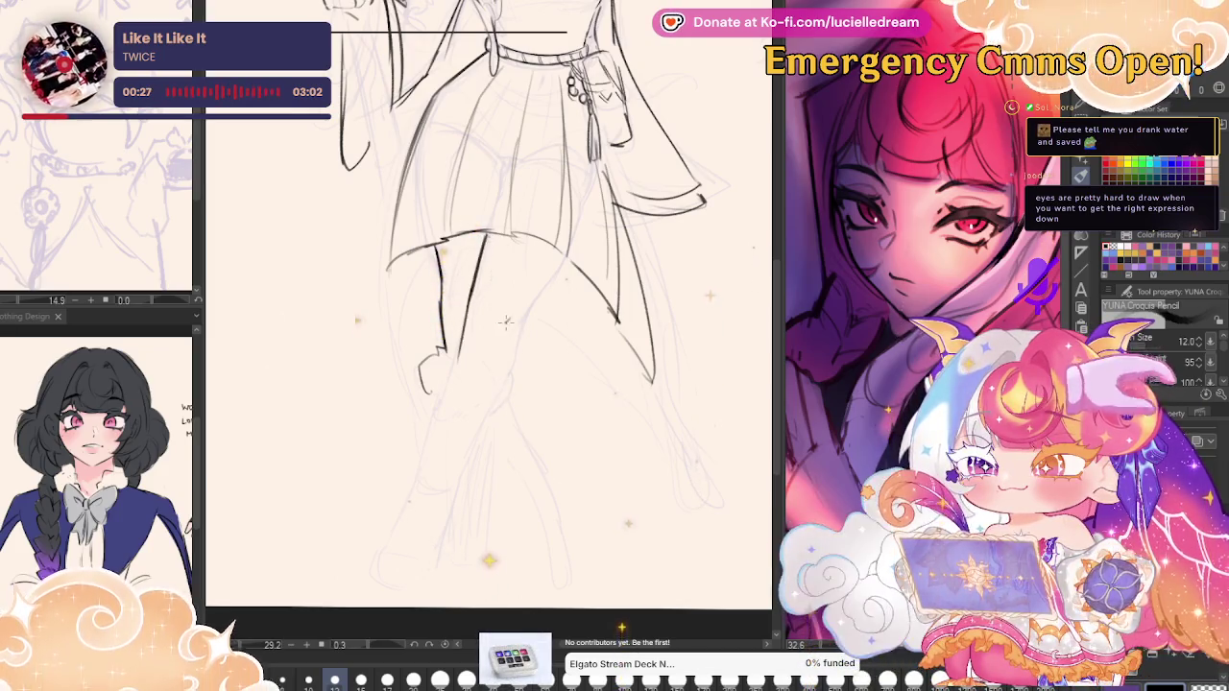
{"action": "left_click_drag", "start_coordinate": [565, 252], "coordinate": [518, 348]}
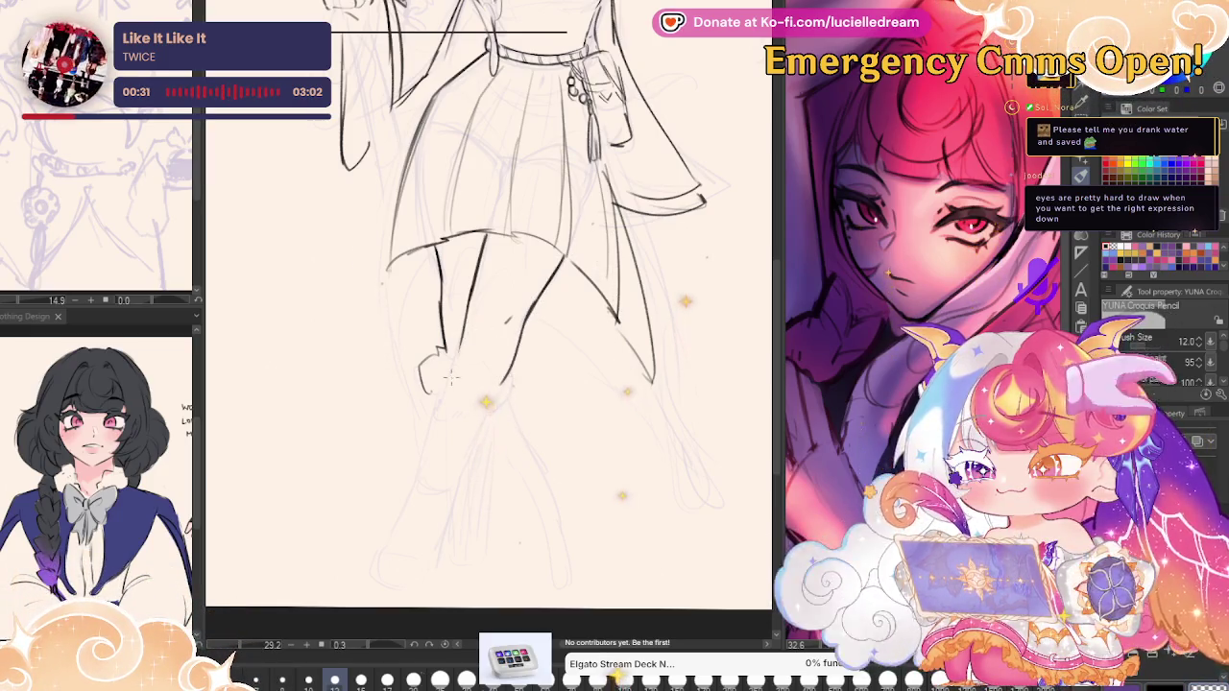
Add fluffy cuffs on both legs and draw the lower leg down to the foot.
{"action": "left_click_drag", "start_coordinate": [428, 379], "coordinate": [444, 423]}
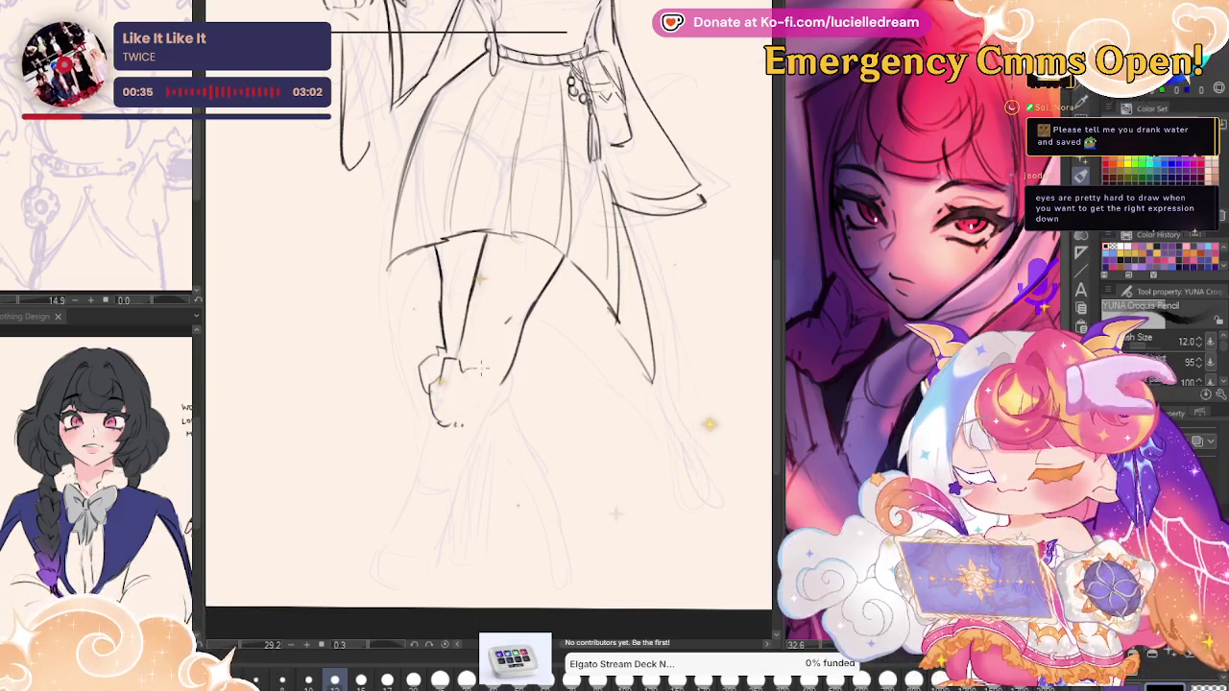
{"action": "left_click_drag", "start_coordinate": [498, 373], "coordinate": [509, 415]}
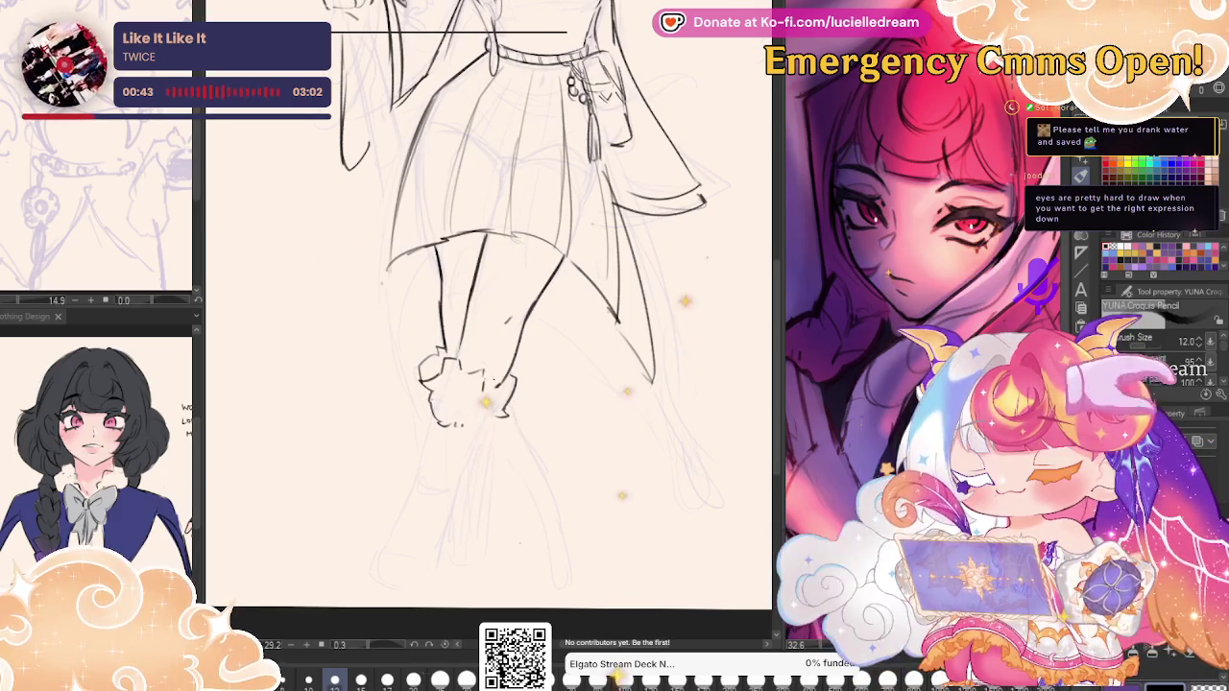
{"action": "left_click_drag", "start_coordinate": [428, 411], "coordinate": [407, 497]}
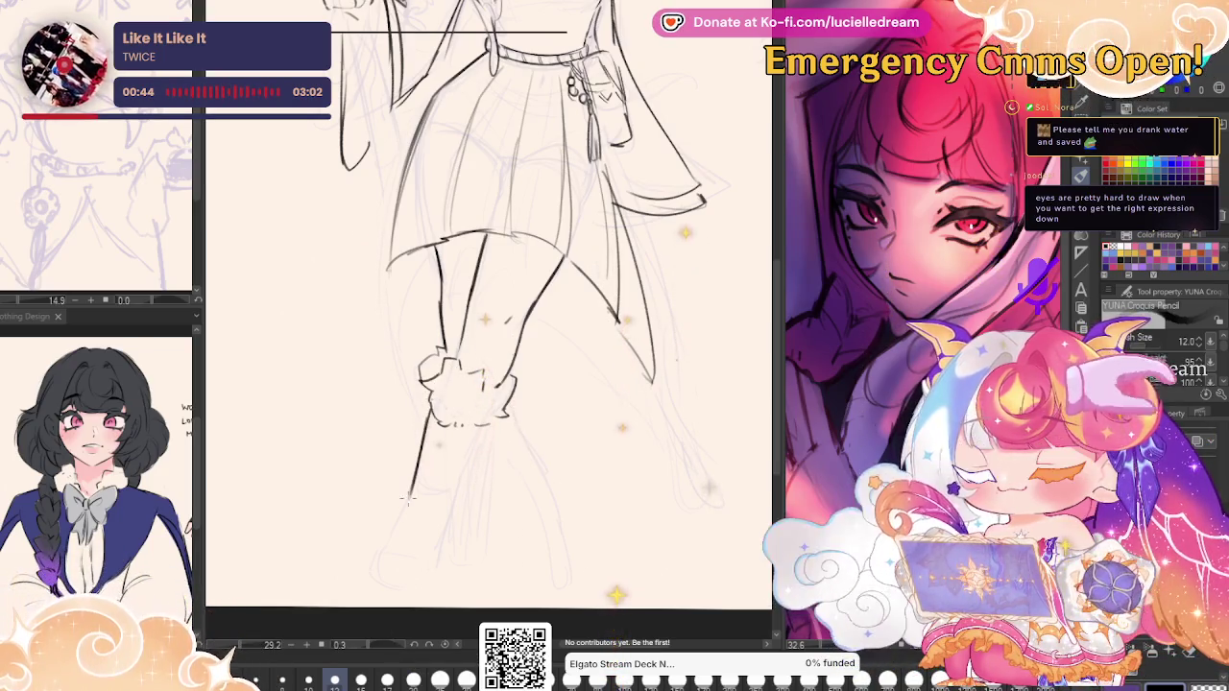
{"action": "left_click_drag", "start_coordinate": [484, 424], "coordinate": [452, 496]}
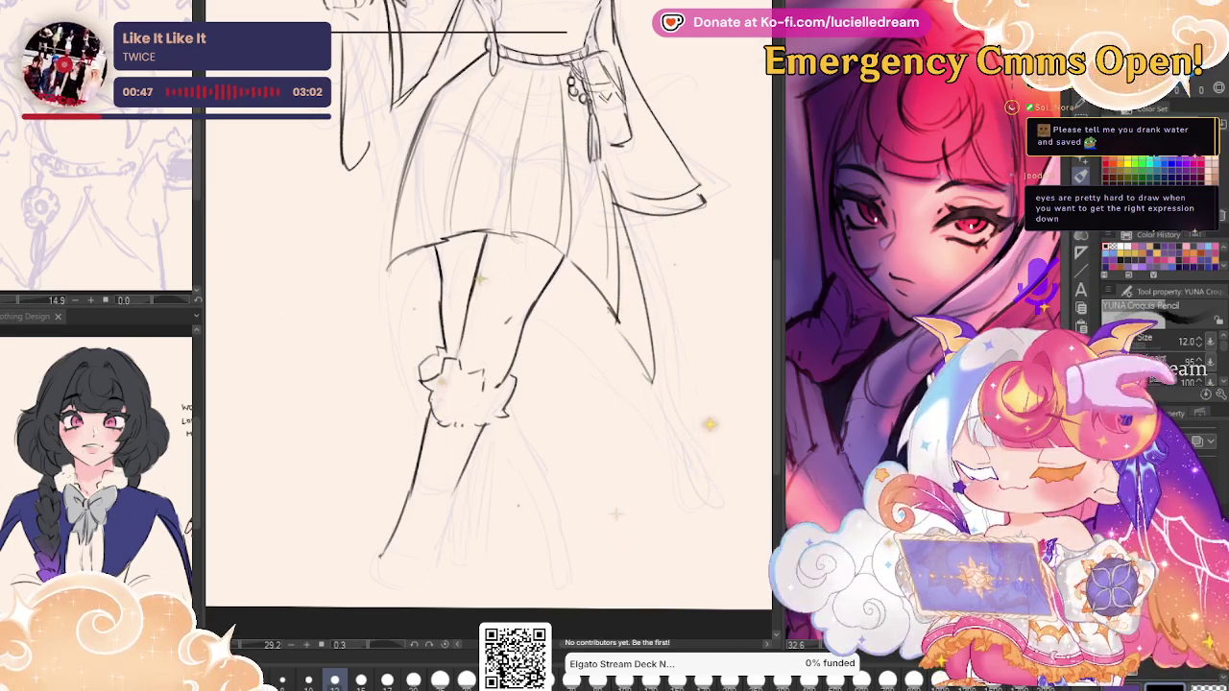
{"action": "left_click_drag", "start_coordinate": [381, 557], "coordinate": [430, 569]}
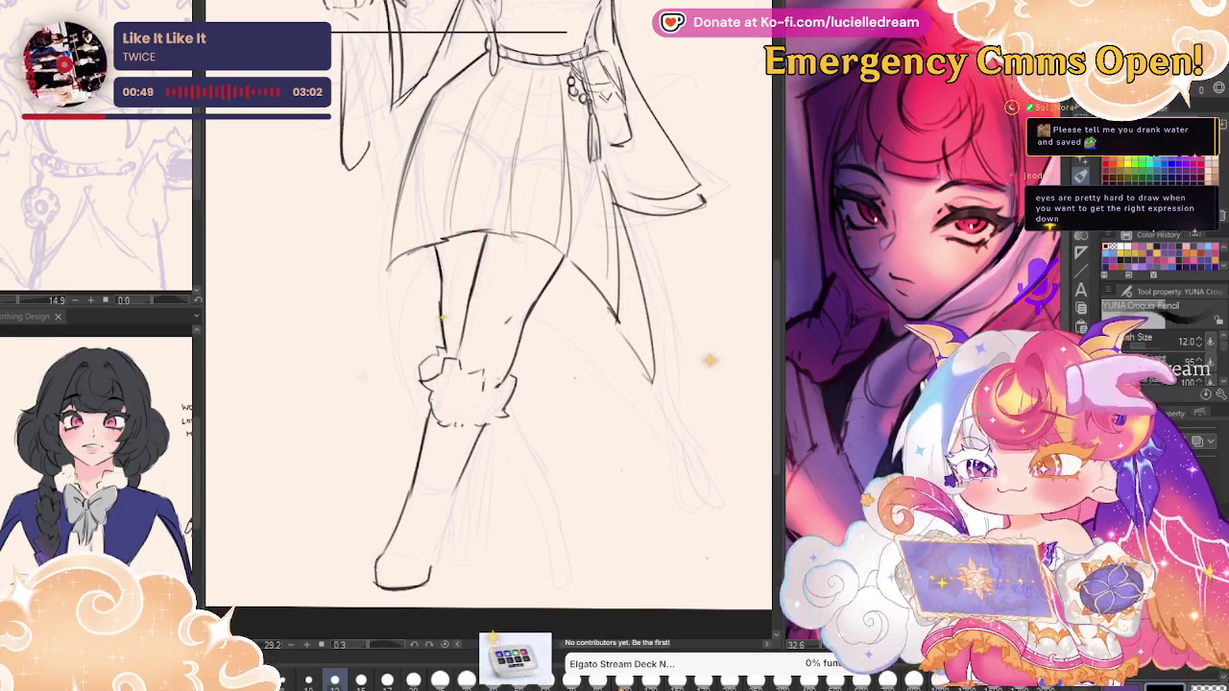
{"action": "left_click_drag", "start_coordinate": [451, 498], "coordinate": [434, 569]}
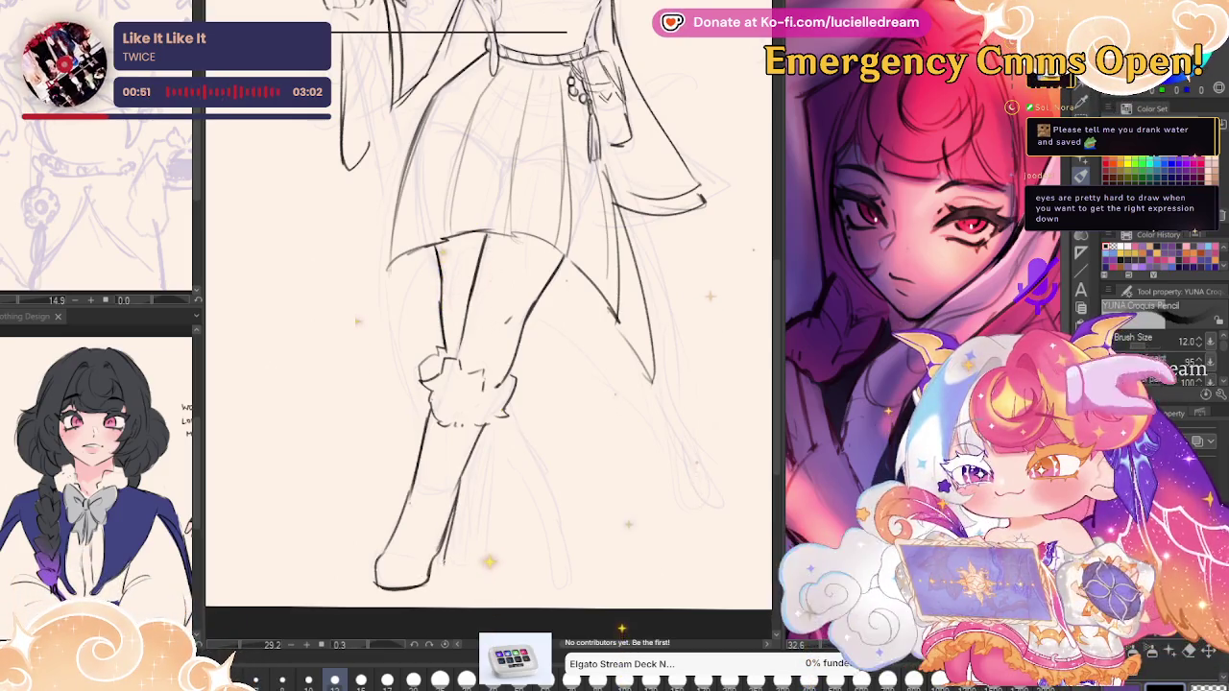
Draw the other side of the lower leg in the mirrored view.
{"action": "key", "text": "h"}
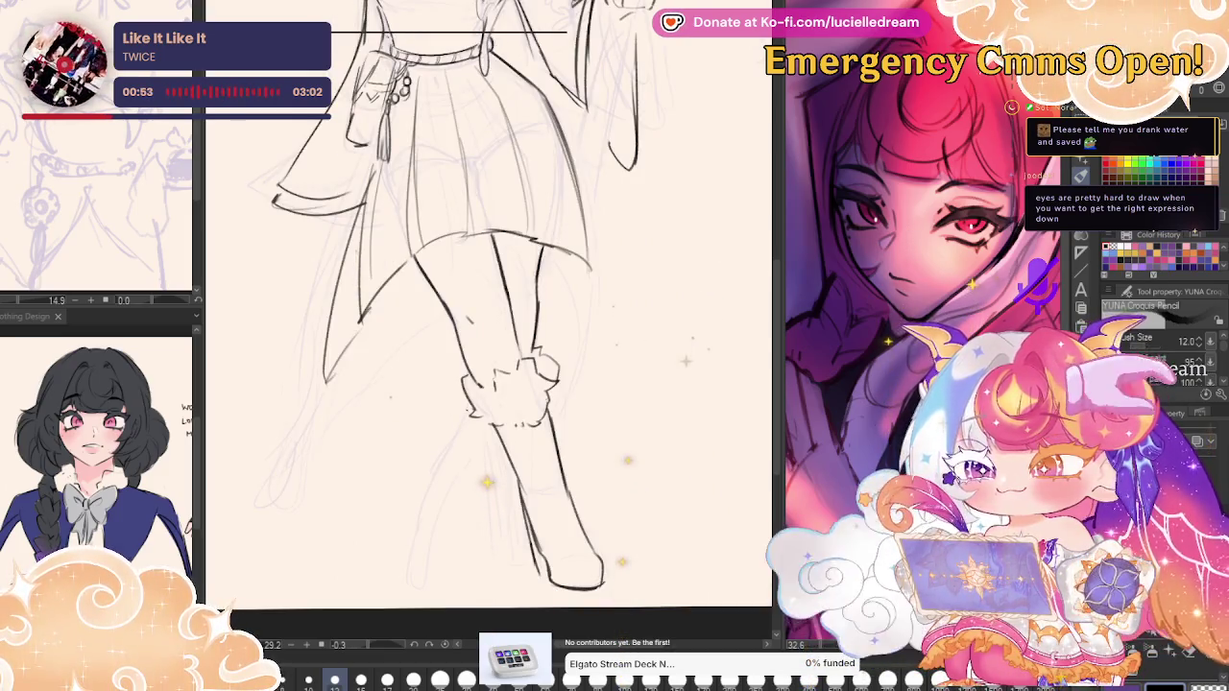
{"action": "left_click_drag", "start_coordinate": [475, 403], "coordinate": [430, 555]}
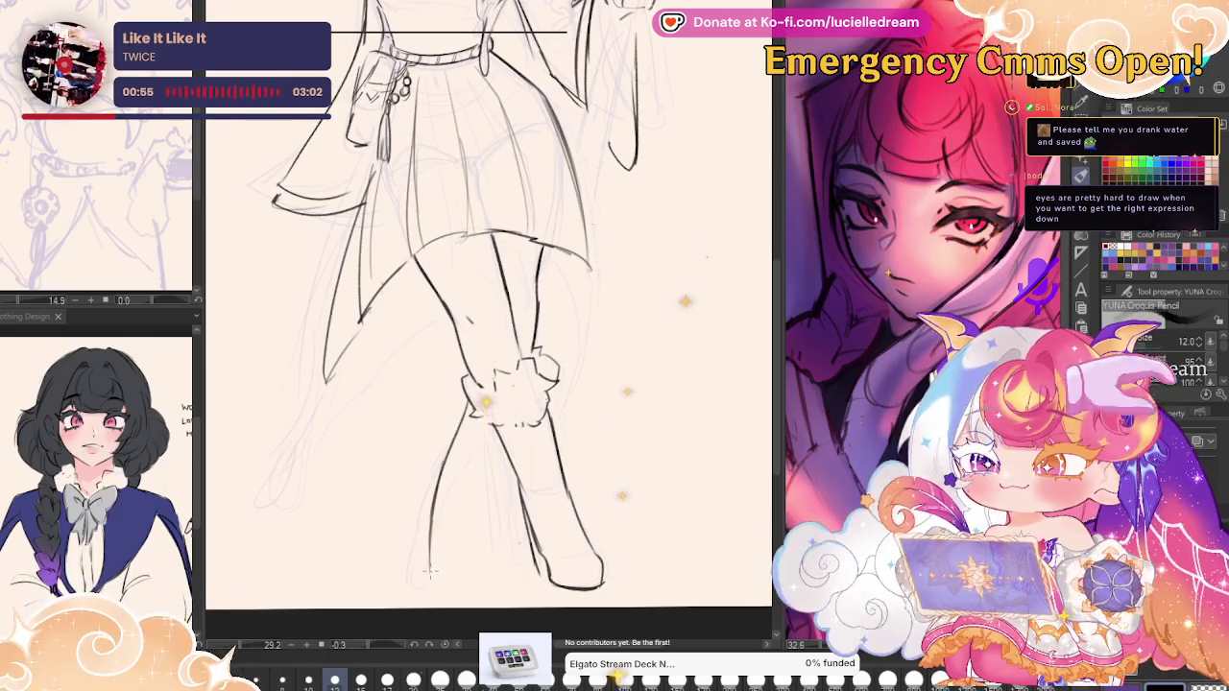
{"action": "key", "text": "h"}
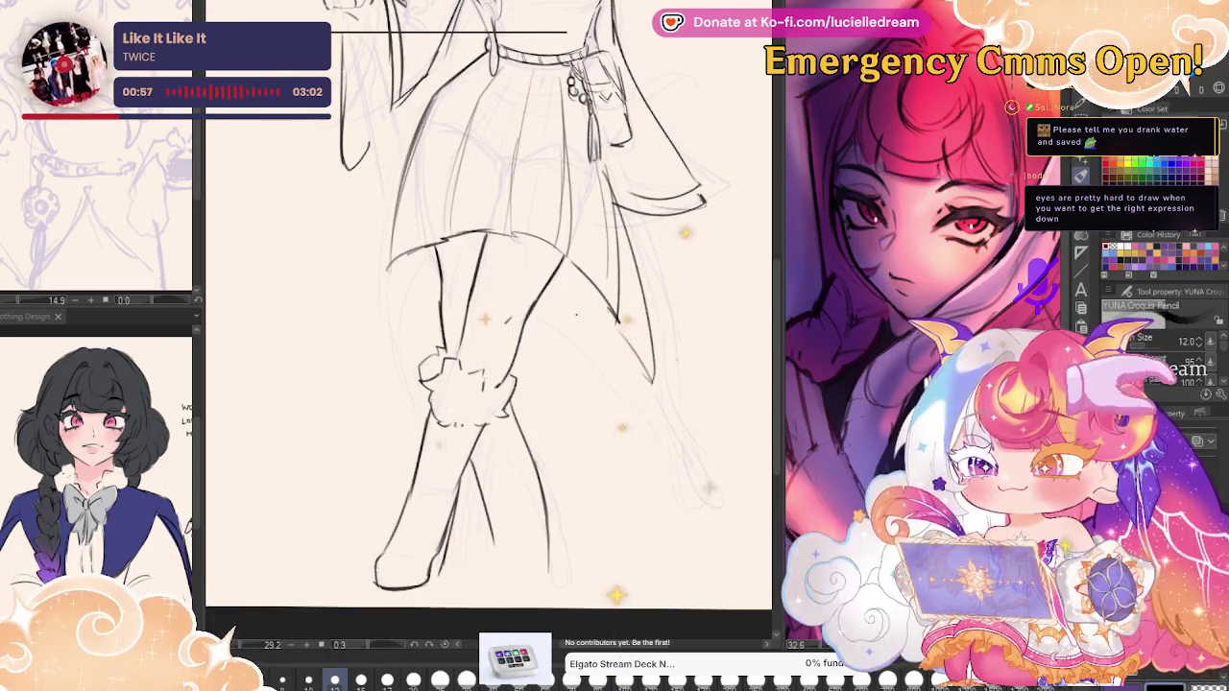
{"action": "mouse_move", "coordinate": [669, 291]}
{"action": "left_mouse_down"}
{"action": "mouse_move", "coordinate": [717, 498]}
{"action": "mouse_move", "coordinate": [679, 316]}
{"action": "left_mouse_up"}
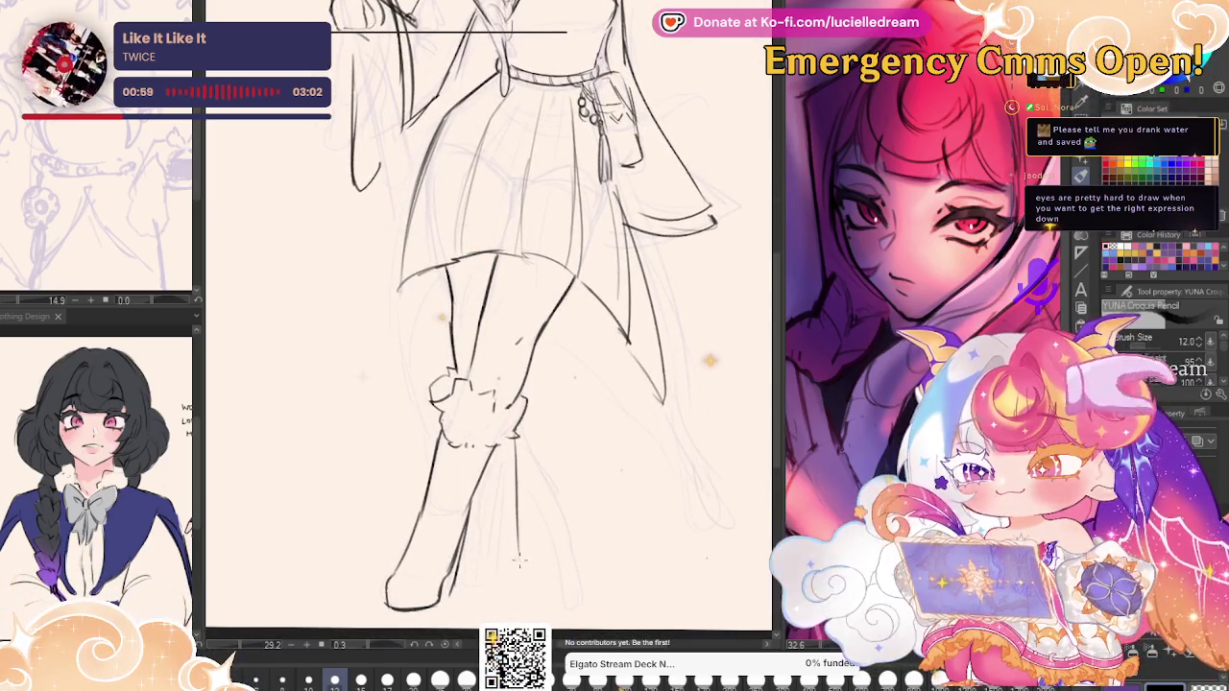
{"action": "left_click_drag", "start_coordinate": [636, 344], "coordinate": [629, 535]}
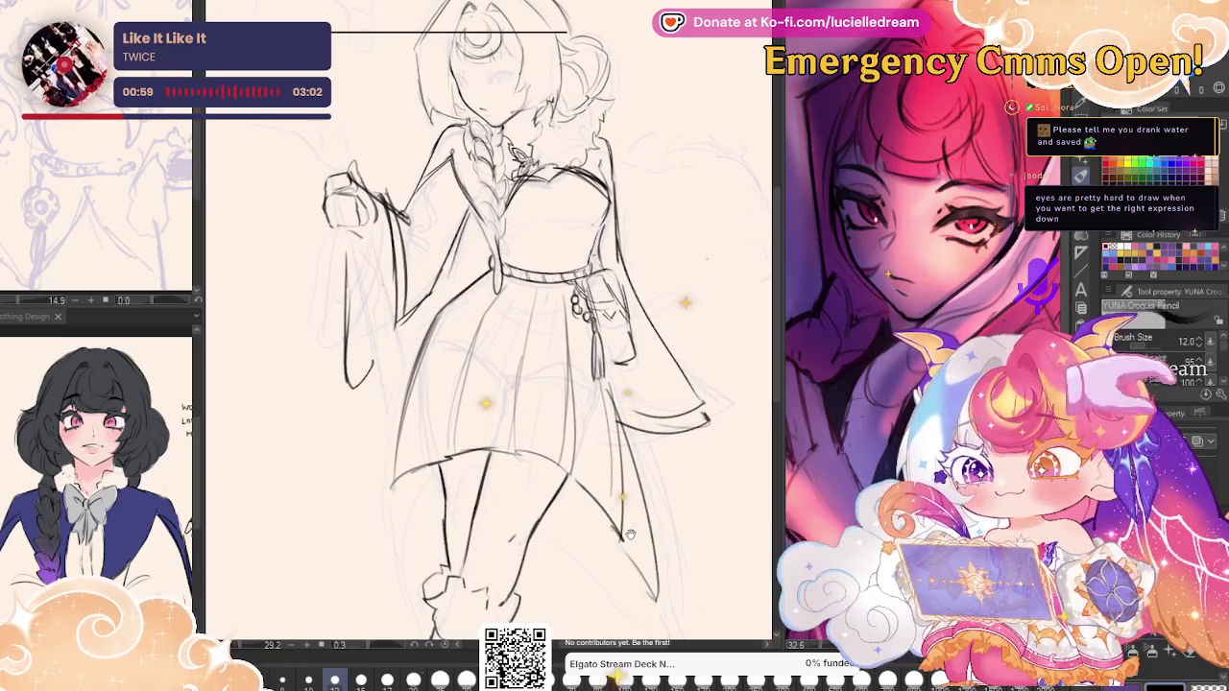
Draw a line beside the left leg, flipping the view to check proportions.
{"action": "left_click_drag", "start_coordinate": [629, 535], "coordinate": [622, 432]}
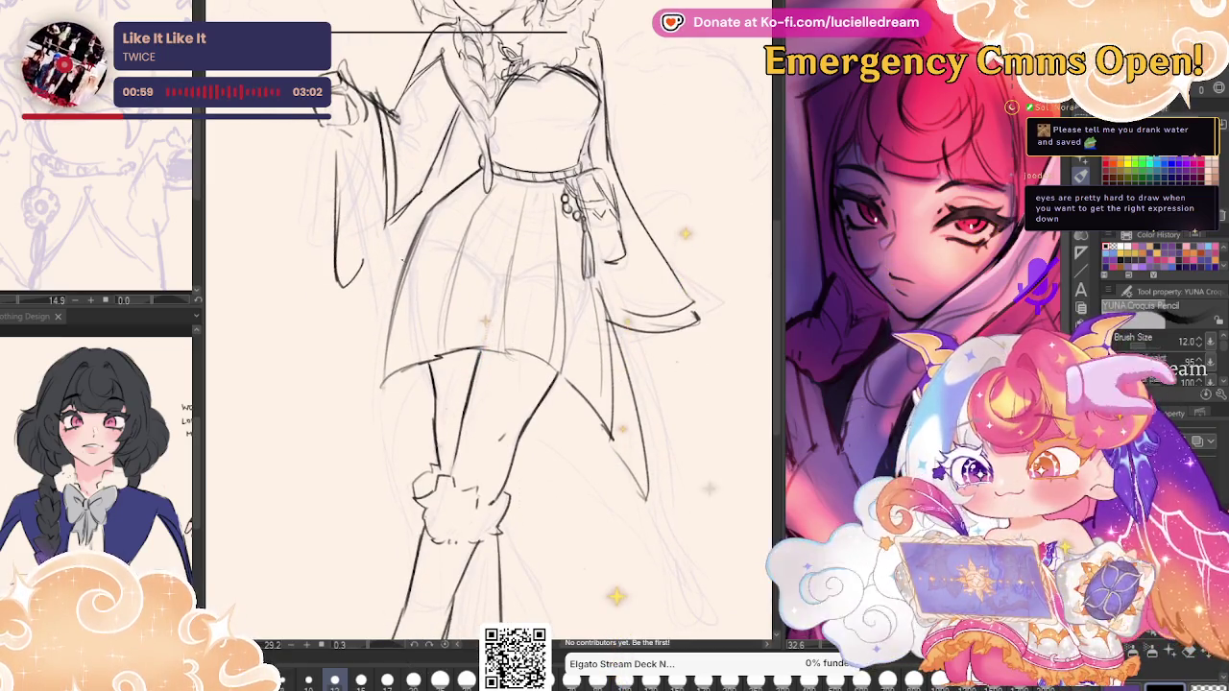
{"action": "left_click_drag", "start_coordinate": [374, 389], "coordinate": [369, 476]}
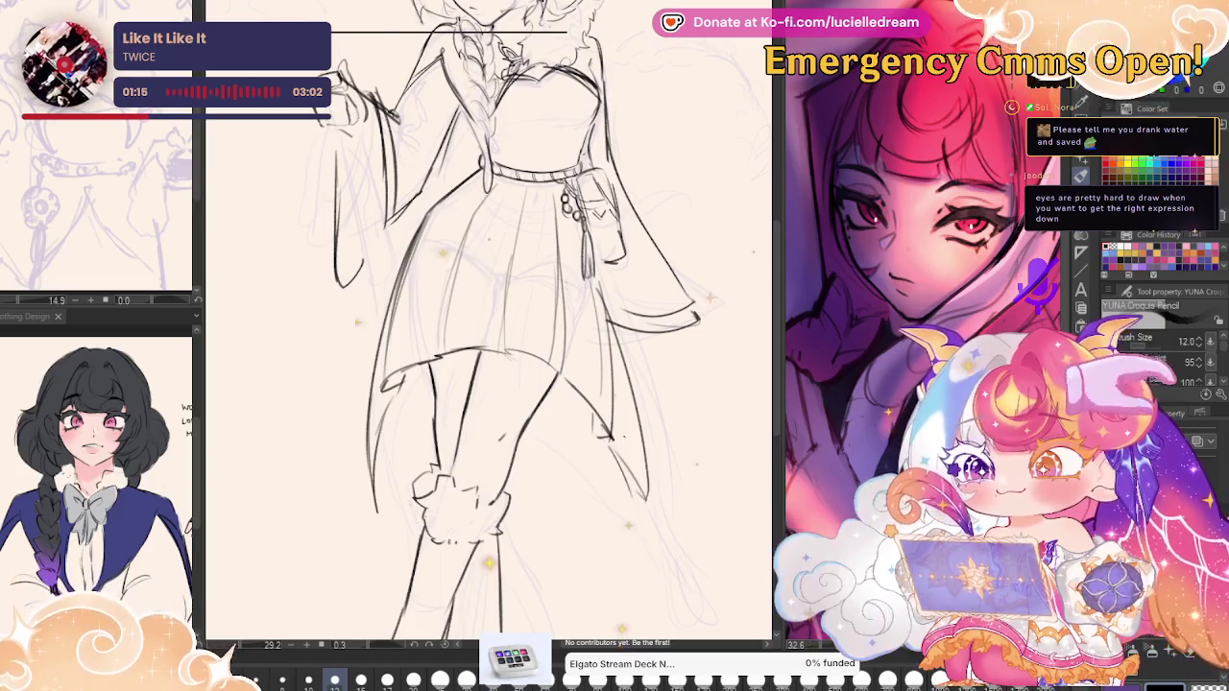
{"action": "key", "text": "h"}
{"action": "key", "text": "h"}
{"action": "key", "text": "h"}
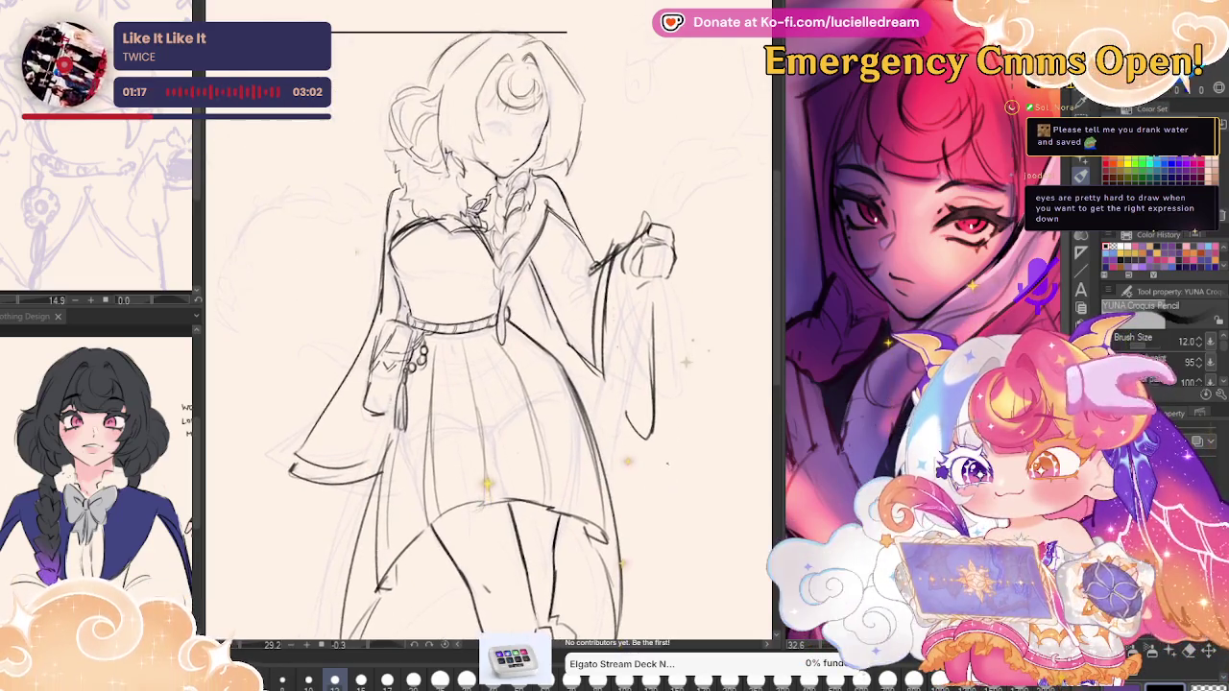
{"action": "key", "text": "h"}
{"action": "key", "text": "h"}
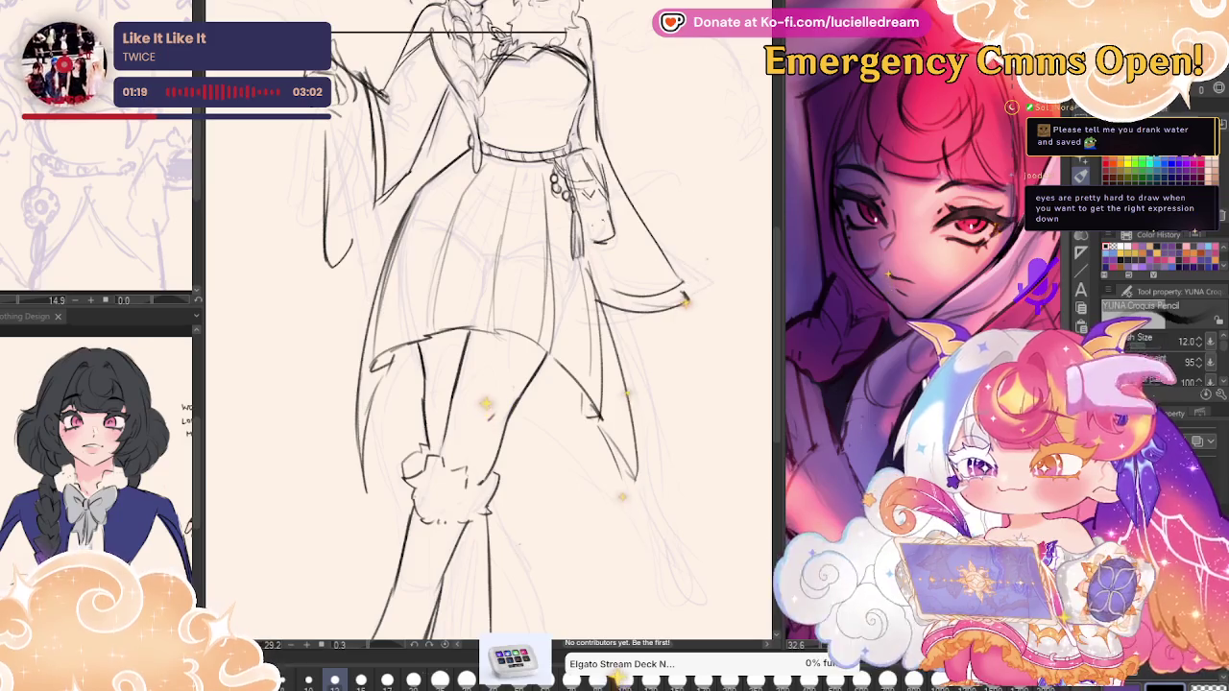
{"action": "key", "text": "h"}
Sketch a small pointed arch shape to the right of the head.
{"action": "left_click_drag", "start_coordinate": [663, 354], "coordinate": [671, 294]}
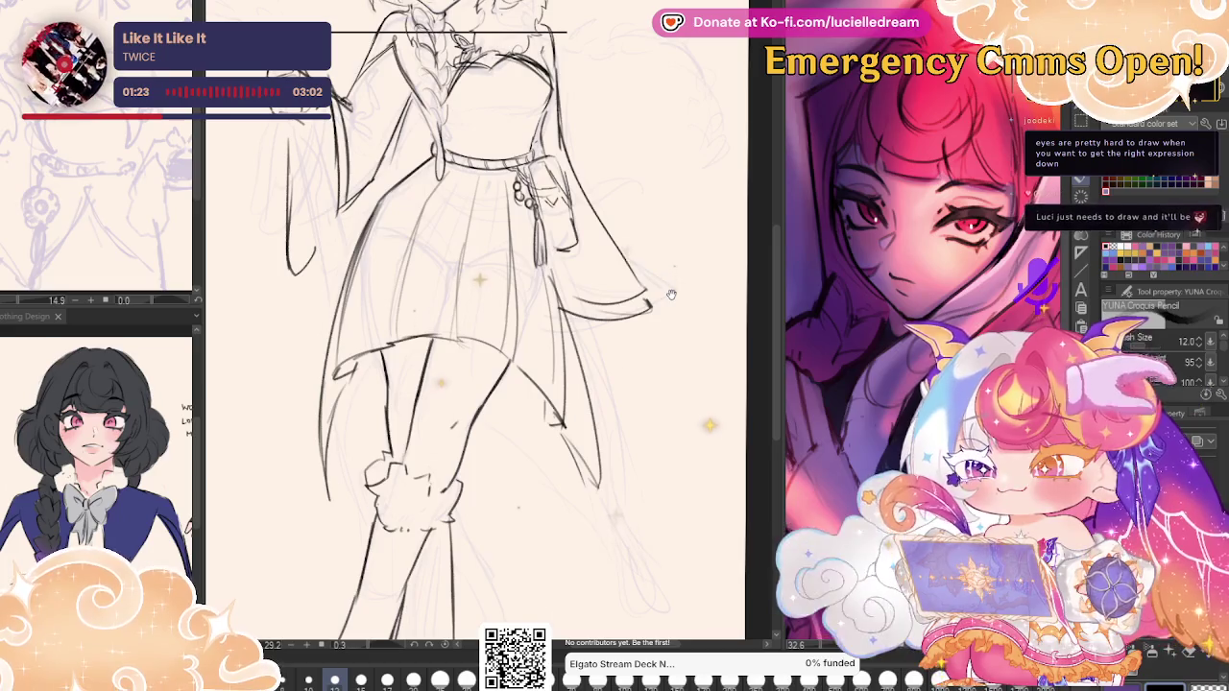
{"action": "left_click_drag", "start_coordinate": [681, 235], "coordinate": [673, 349]}
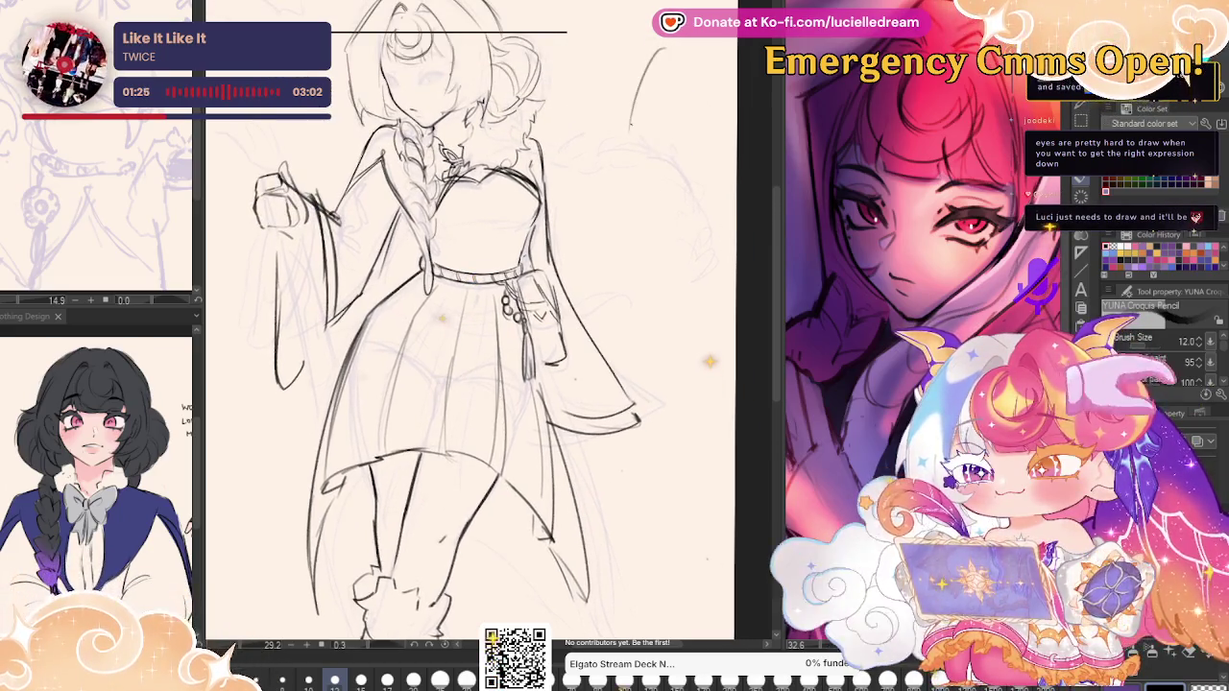
{"action": "left_click_drag", "start_coordinate": [659, 48], "coordinate": [628, 149]}
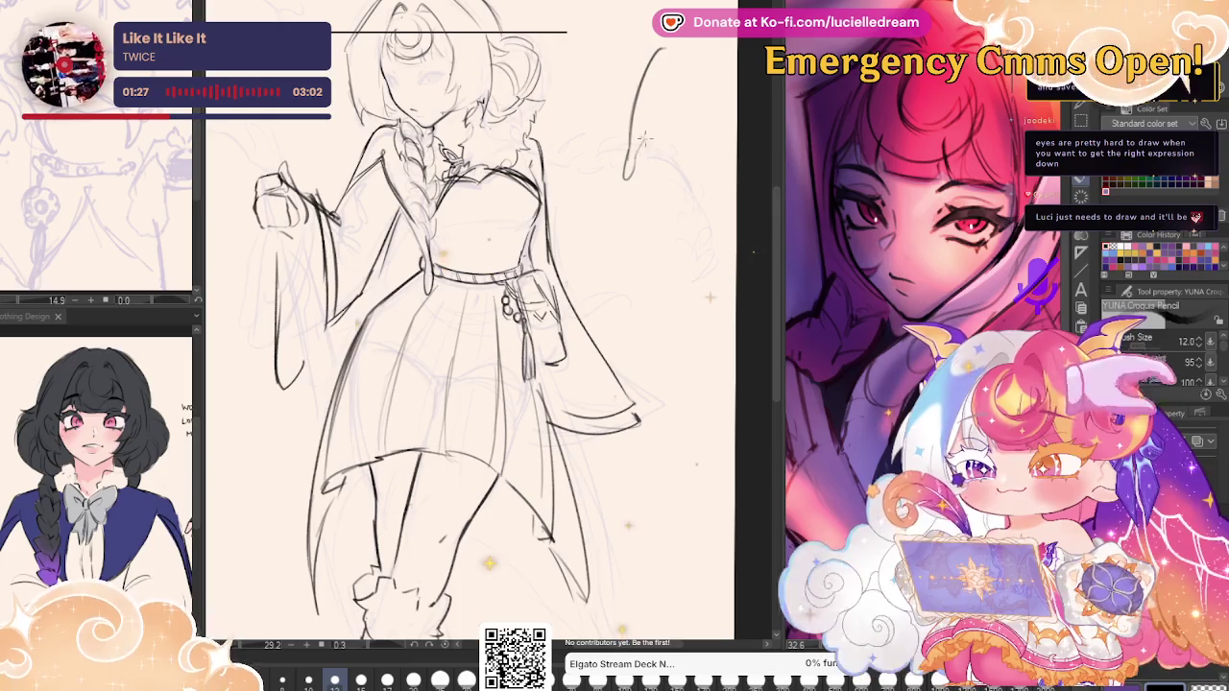
{"action": "left_click_drag", "start_coordinate": [660, 50], "coordinate": [696, 120]}
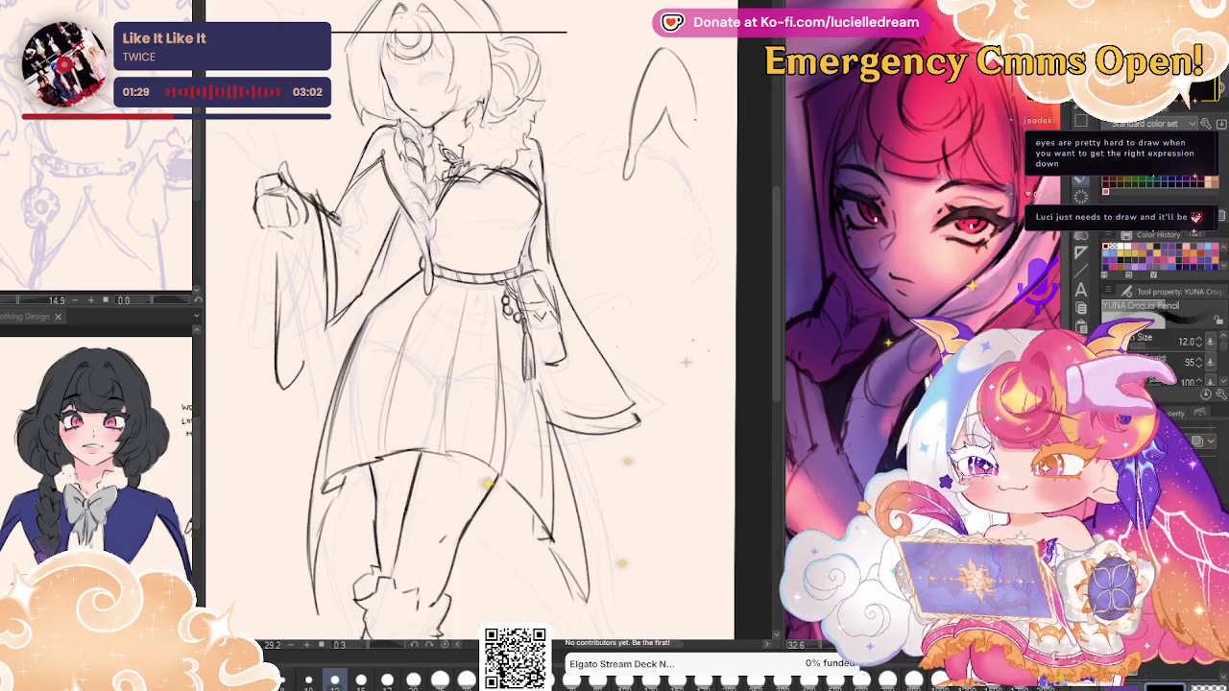
Refine the right leg's outline and draw the edge of the right boot.
{"action": "left_click_drag", "start_coordinate": [480, 384], "coordinate": [507, 296]}
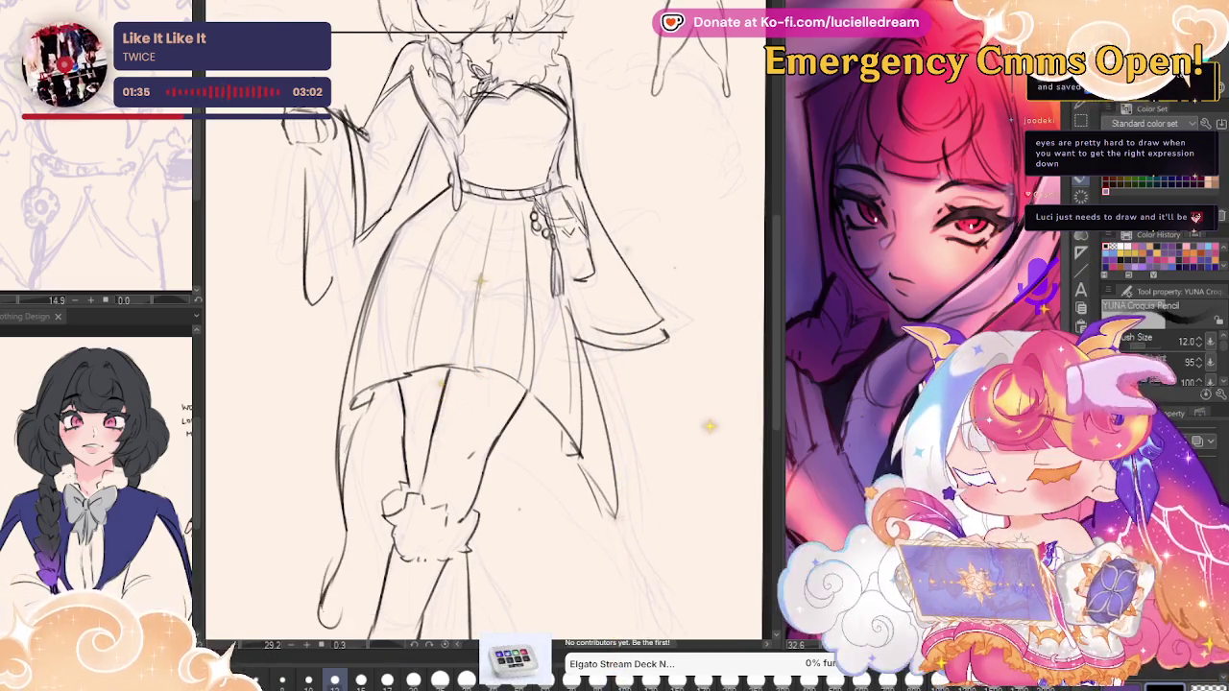
{"action": "mouse_move", "coordinate": [500, 467]}
{"action": "left_mouse_down"}
{"action": "mouse_move", "coordinate": [590, 559]}
{"action": "mouse_move", "coordinate": [586, 542]}
{"action": "mouse_move", "coordinate": [625, 616]}
{"action": "left_mouse_up"}
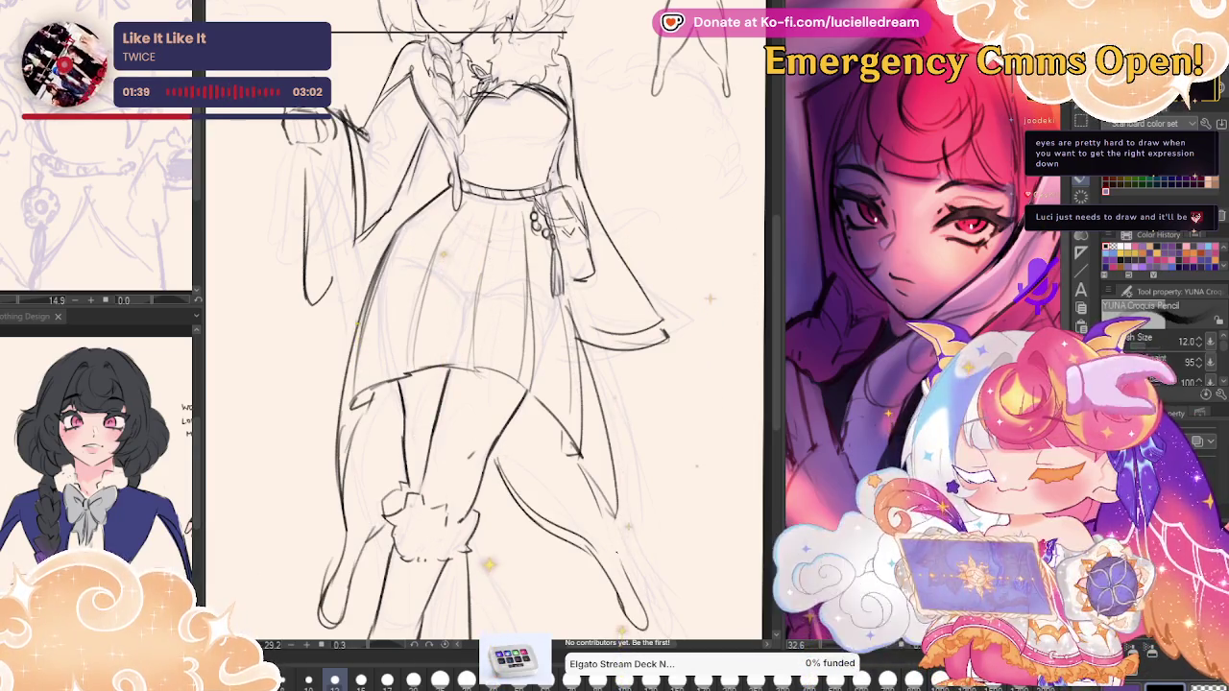
{"action": "scroll", "coordinate": [532, 597], "scroll_direction": "down", "scroll_amount": 2}
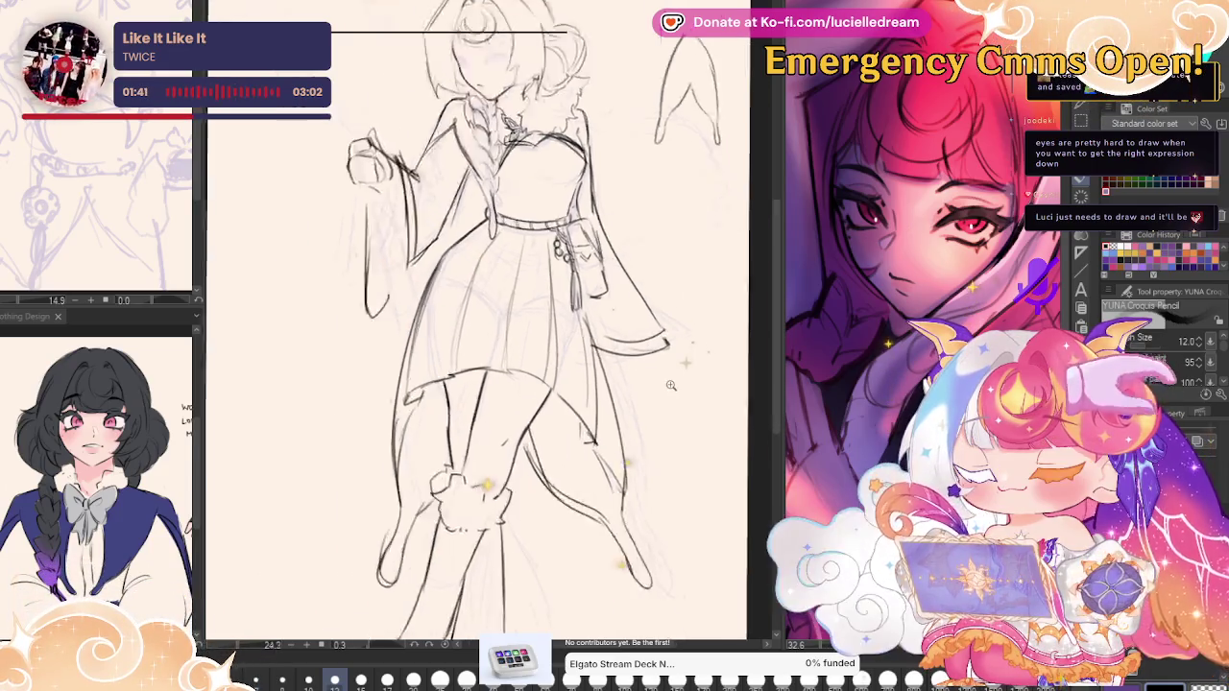
{"action": "scroll", "coordinate": [531, 597], "scroll_direction": "down", "scroll_amount": 1}
{"action": "scroll", "coordinate": [532, 597], "scroll_direction": "up", "scroll_amount": 1}
{"action": "scroll", "coordinate": [532, 597], "scroll_direction": "up", "scroll_amount": 1}
{"action": "scroll", "coordinate": [532, 597], "scroll_direction": "up", "scroll_amount": 1}
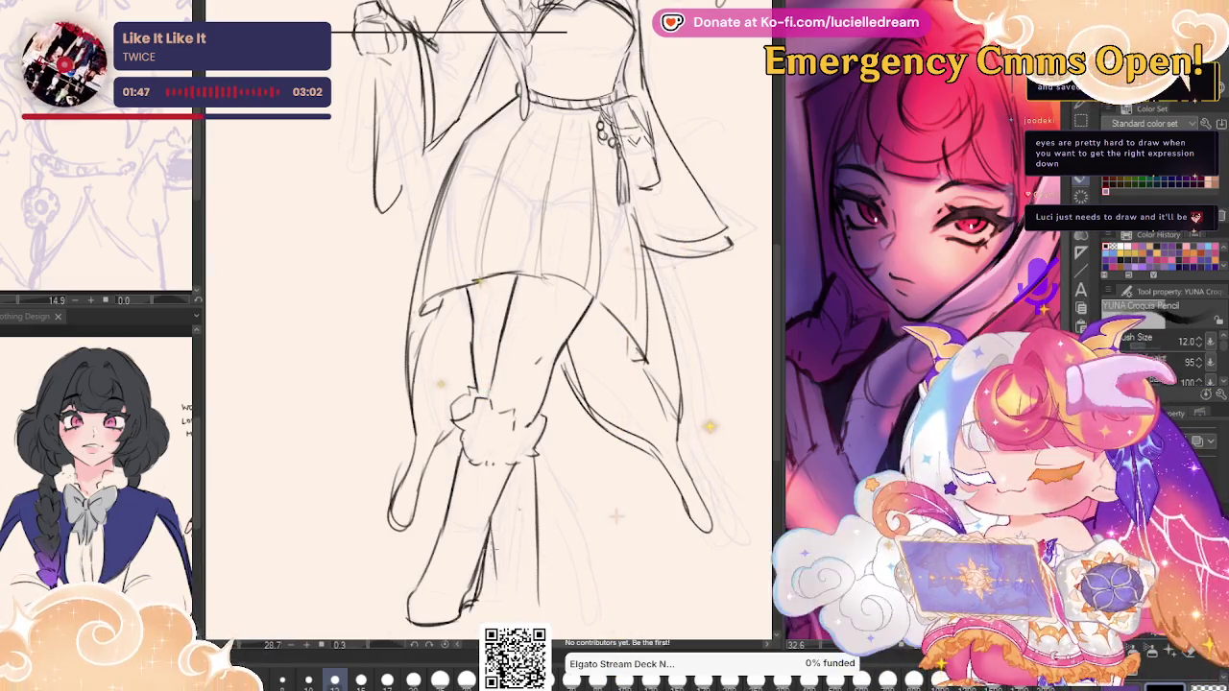
{"action": "left_click_drag", "start_coordinate": [534, 469], "coordinate": [547, 605]}
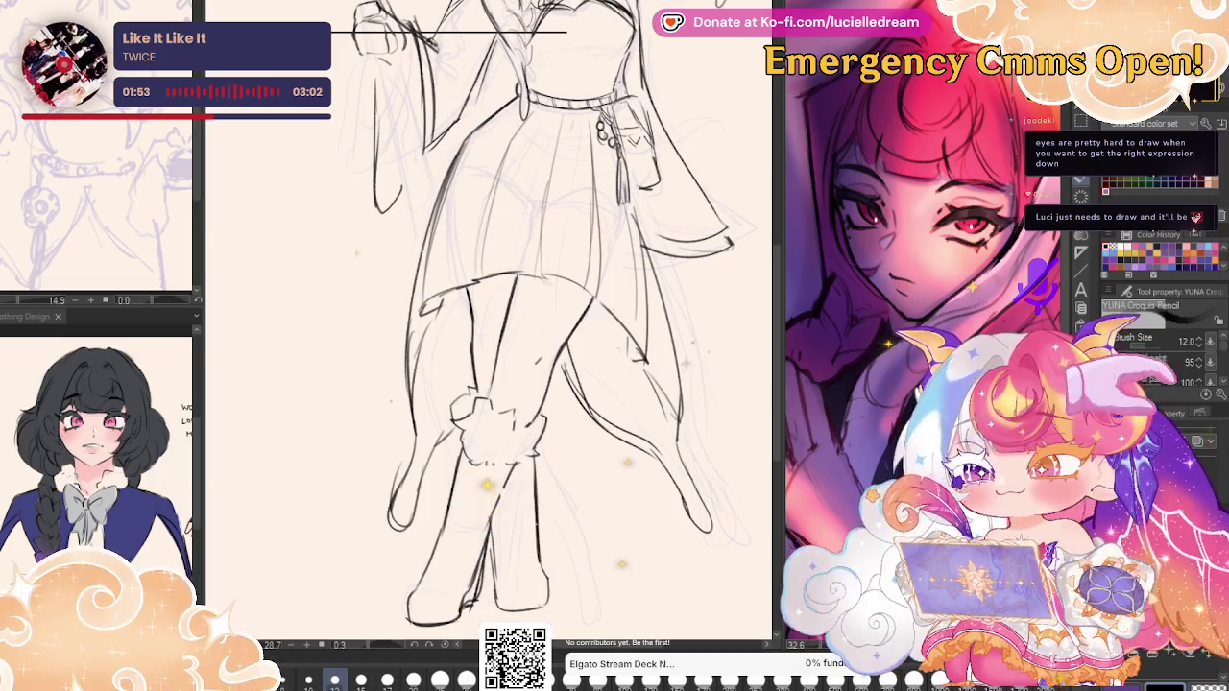
Check the lower body mirrored, then return to the unflipped pencil and zoom out.
{"action": "key", "text": "h"}
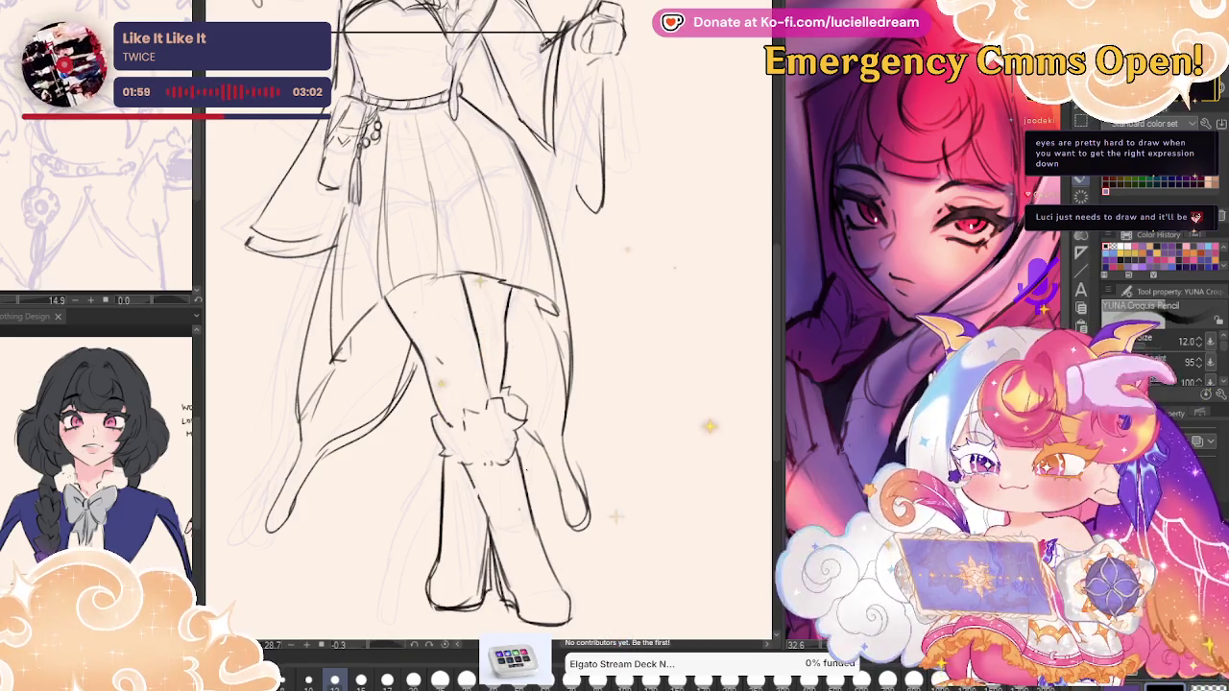
{"action": "key", "text": "j"}
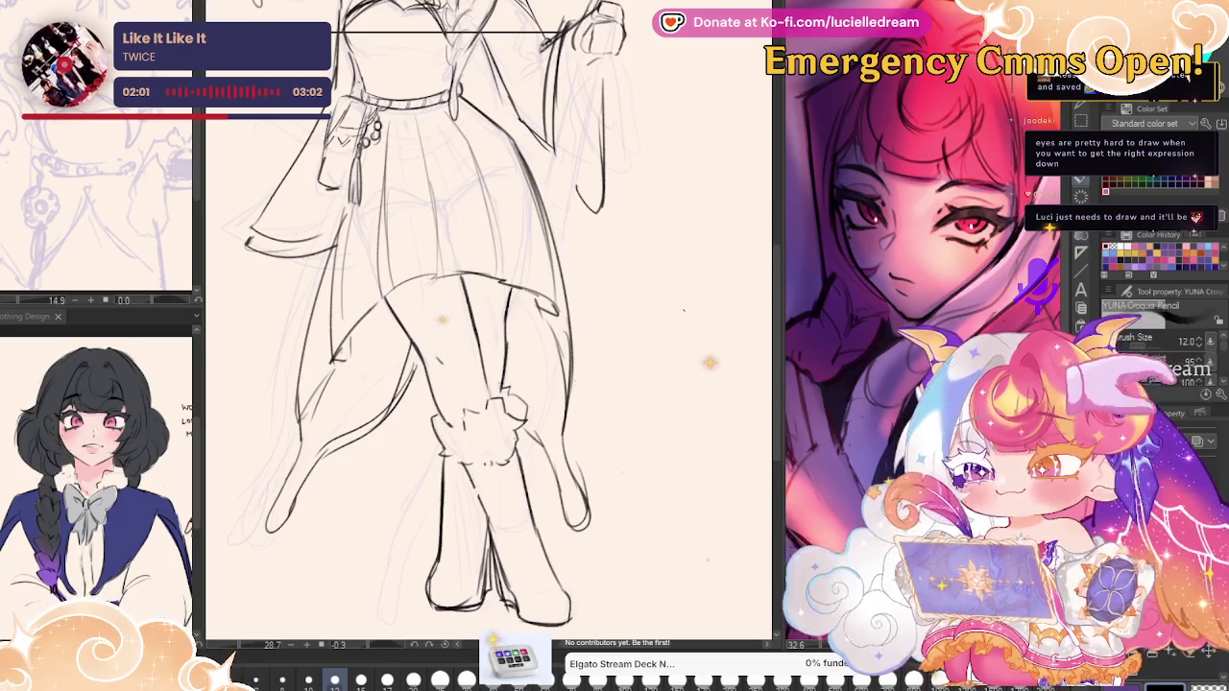
{"action": "key", "text": "p"}
{"action": "key", "text": "h"}
{"action": "key", "text": "minus"}
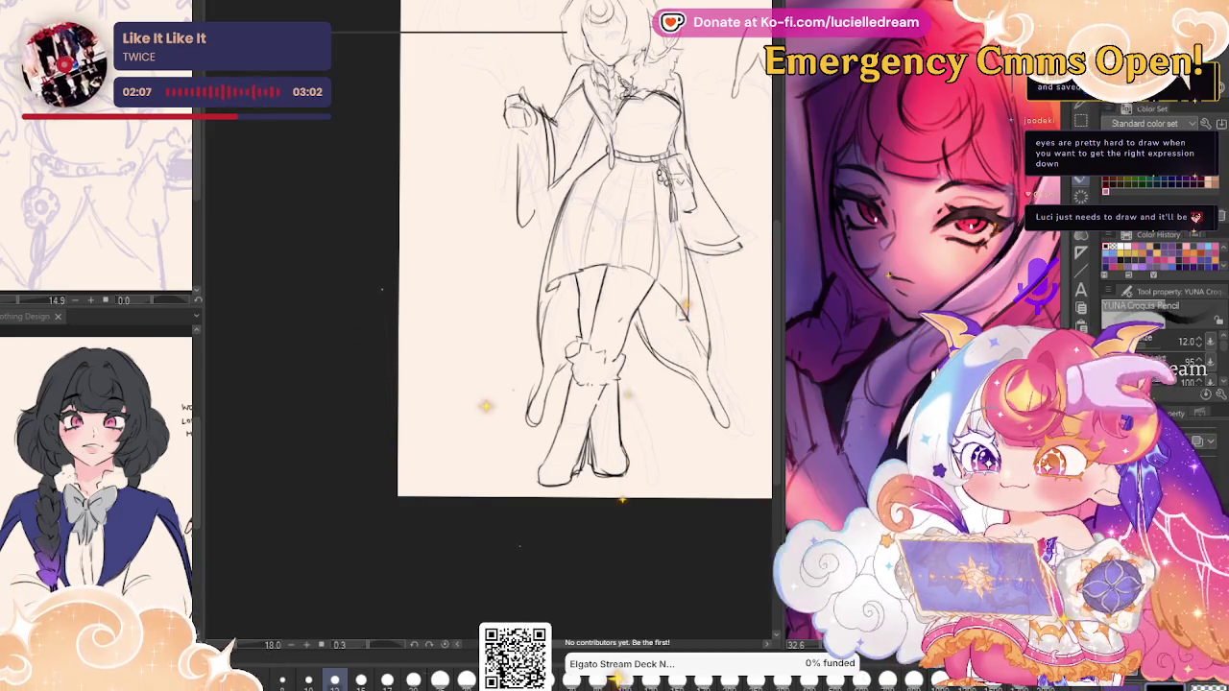
Save the drawing, look over the canvas, and begin a Ctrl+T transform of the whole sketch.
{"action": "key", "text": "ctrl+s"}
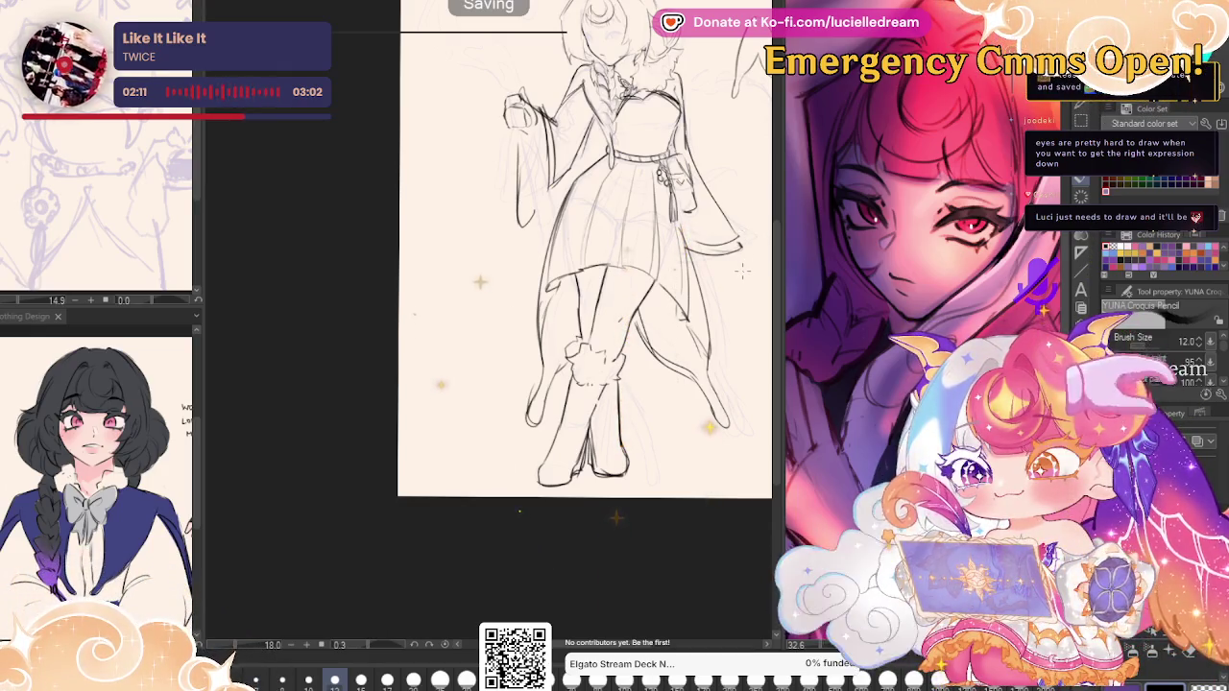
{"action": "scroll", "coordinate": [741, 271], "scroll_direction": "down", "scroll_amount": 2}
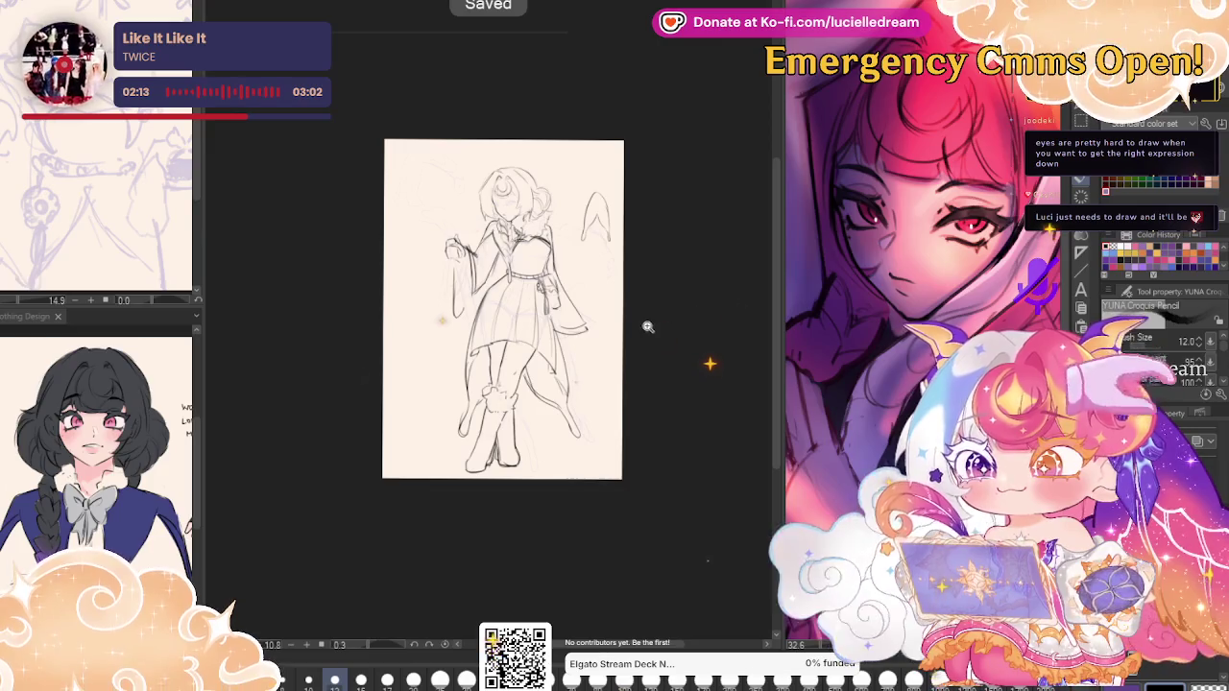
{"action": "scroll", "coordinate": [648, 327], "scroll_direction": "up", "scroll_amount": 1}
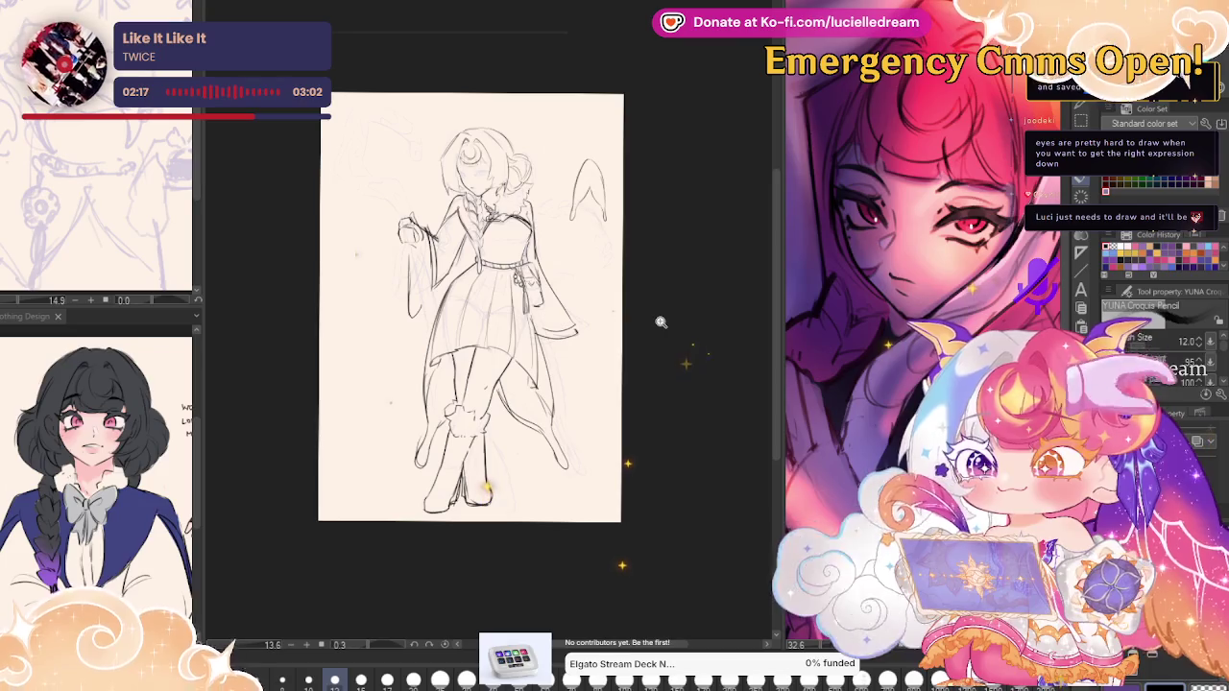
{"action": "scroll", "coordinate": [553, 405], "scroll_direction": "up", "scroll_amount": 1}
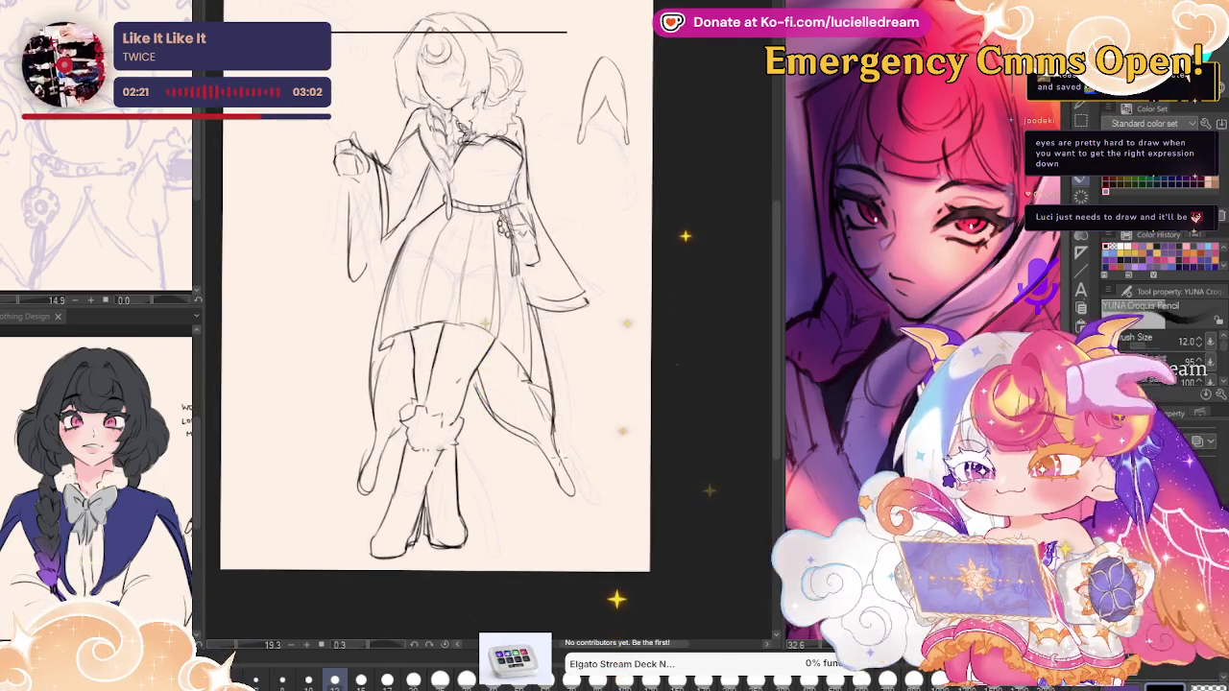
{"action": "scroll", "coordinate": [559, 464], "scroll_direction": "down", "scroll_amount": 1}
{"action": "scroll", "coordinate": [559, 464], "scroll_direction": "down", "scroll_amount": 1}
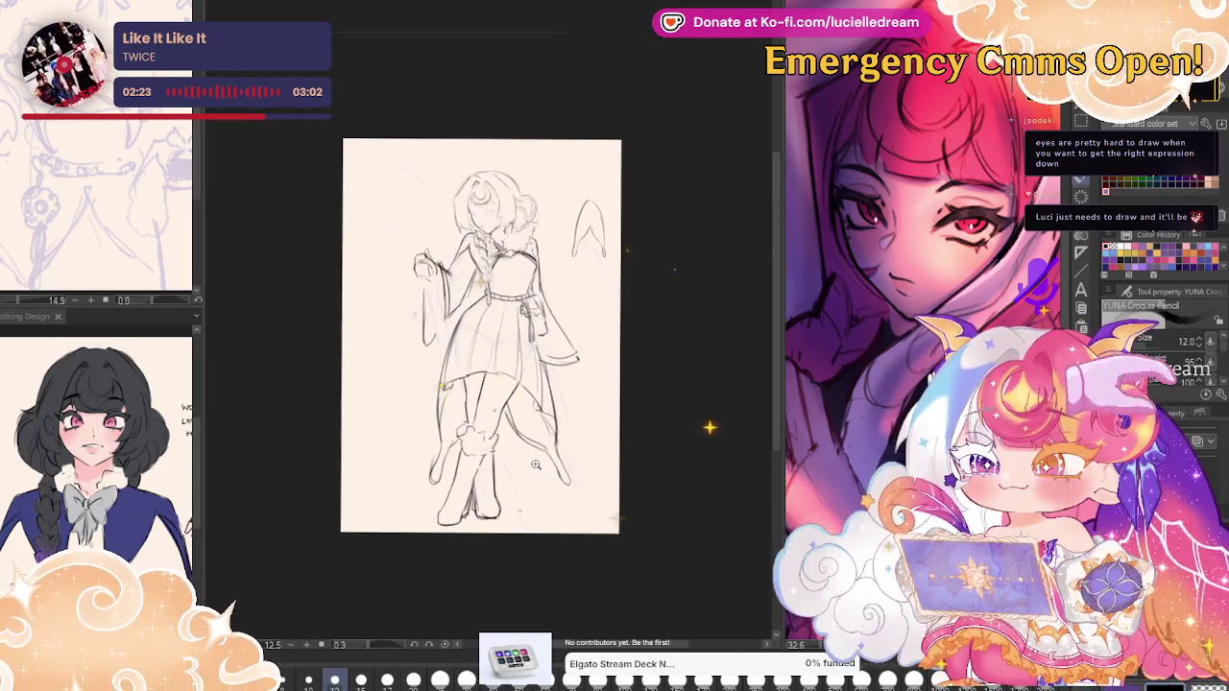
{"action": "key", "text": "ctrl+t"}
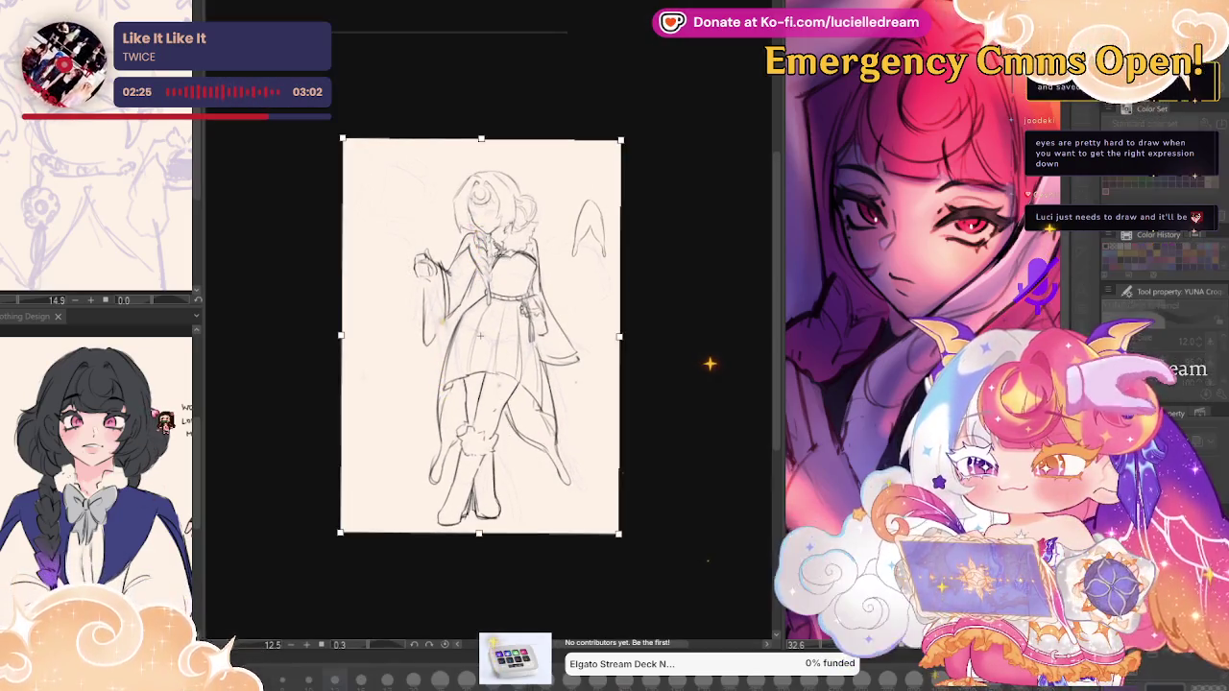
Scale the whole sketch up through repeated transforms until the figure fills the page, then confirm.
{"action": "left_click_drag", "start_coordinate": [675, 280], "coordinate": [574, 160]}
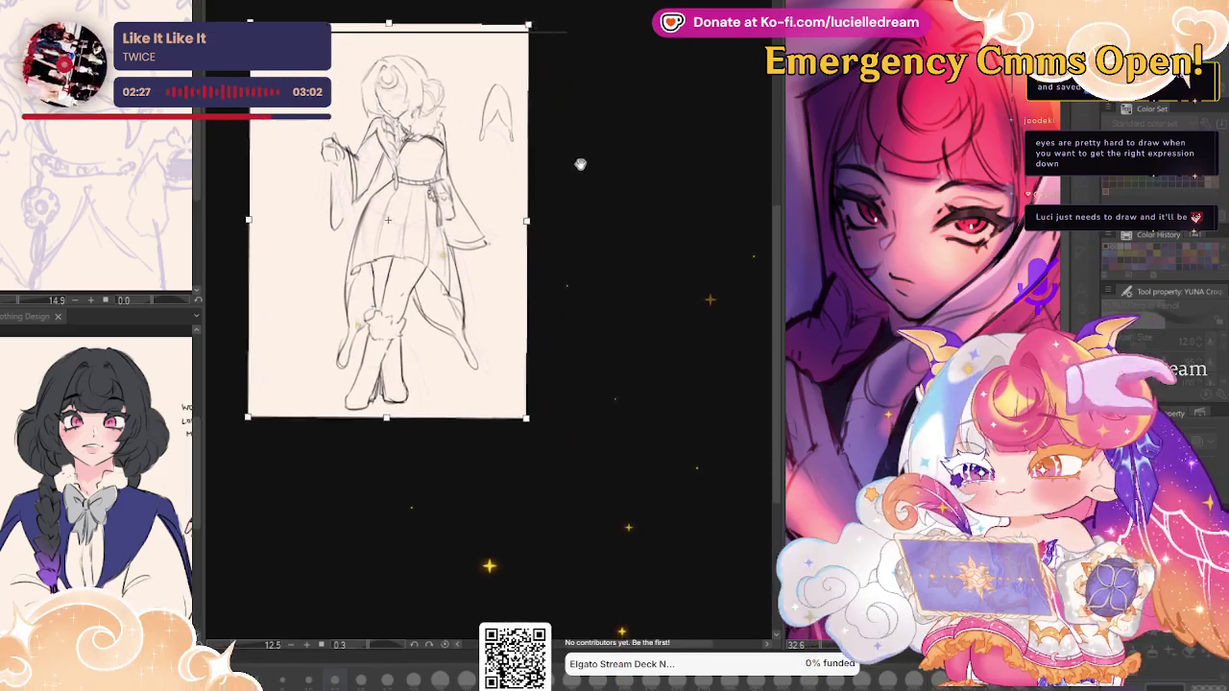
{"action": "left_click_drag", "start_coordinate": [518, 413], "coordinate": [651, 584]}
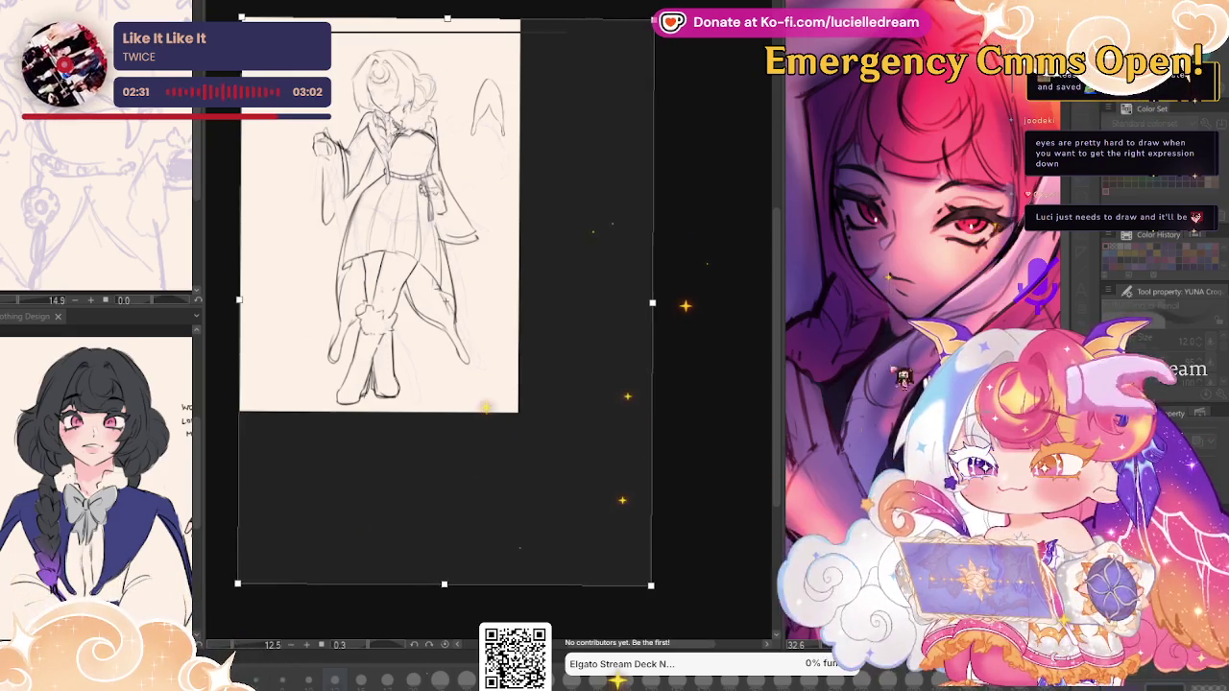
{"action": "key", "text": "Return"}
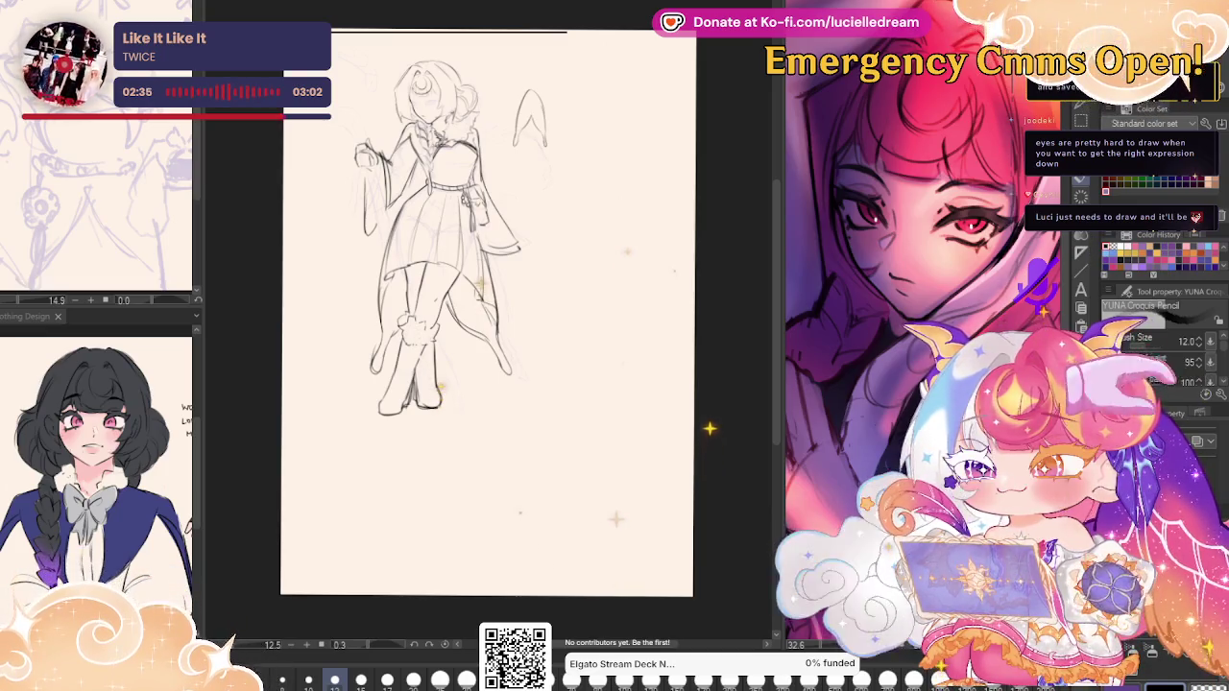
{"action": "key", "text": "ctrl+t"}
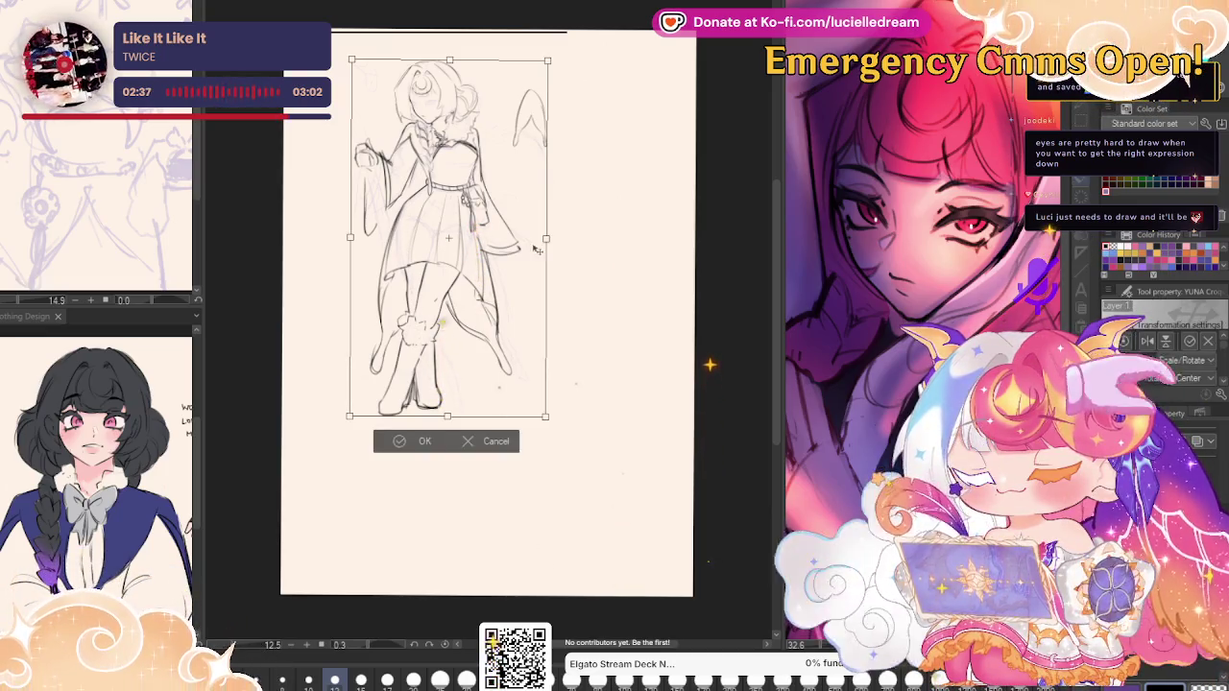
{"action": "mouse_move", "coordinate": [521, 420]}
{"action": "left_mouse_down"}
{"action": "mouse_move", "coordinate": [700, 580]}
{"action": "mouse_move", "coordinate": [552, 427]}
{"action": "left_mouse_up"}
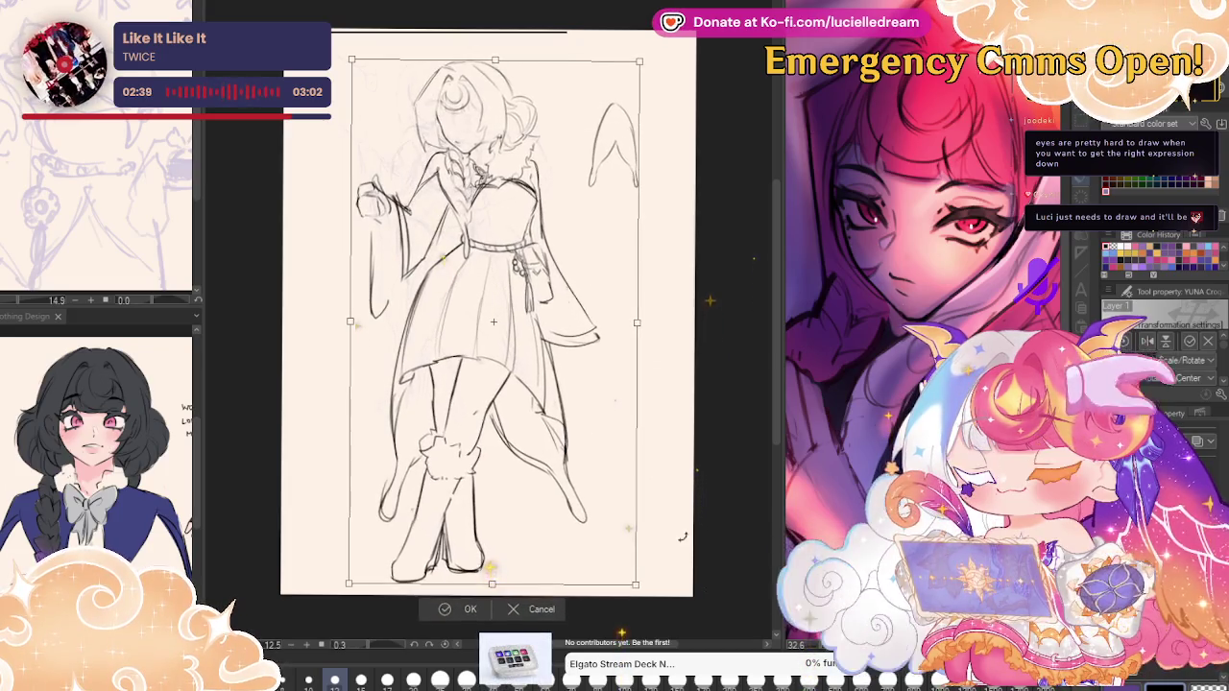
{"action": "key", "text": "Return"}
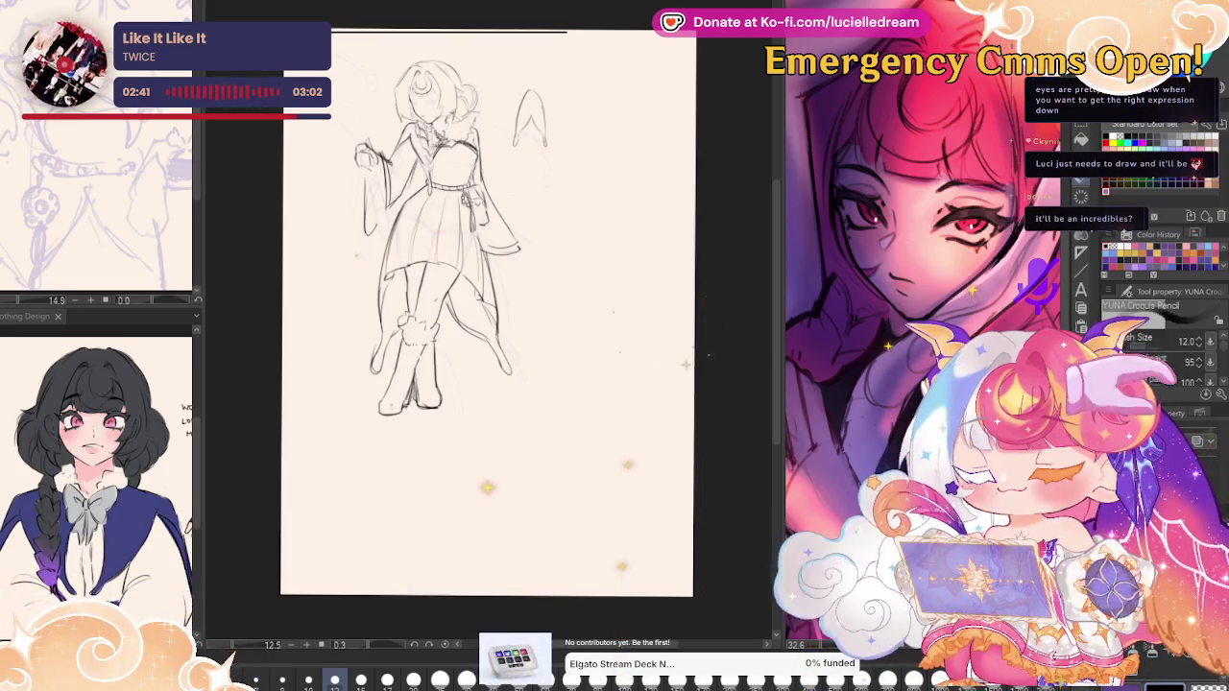
{"action": "key", "text": "ctrl+t"}
{"action": "mouse_move", "coordinate": [562, 404]}
{"action": "left_mouse_down"}
{"action": "mouse_move", "coordinate": [609, 513]}
{"action": "mouse_move", "coordinate": [692, 595]}
{"action": "left_mouse_up"}
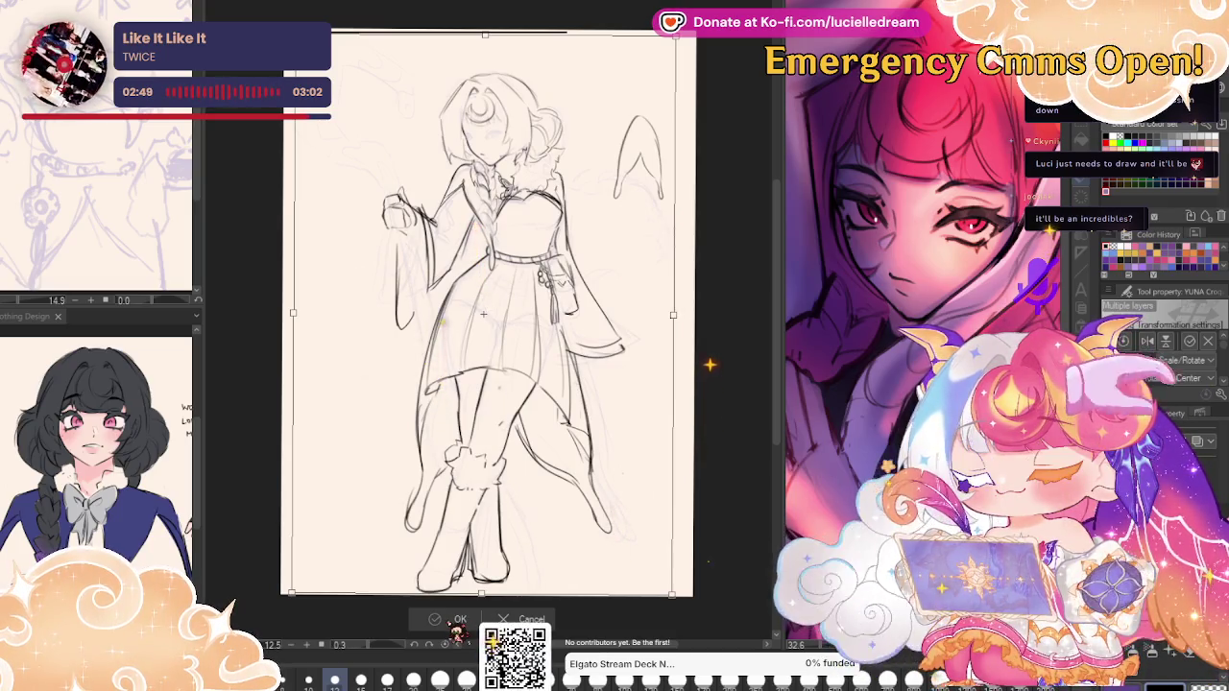
{"action": "left_click", "coordinate": [457, 620]}
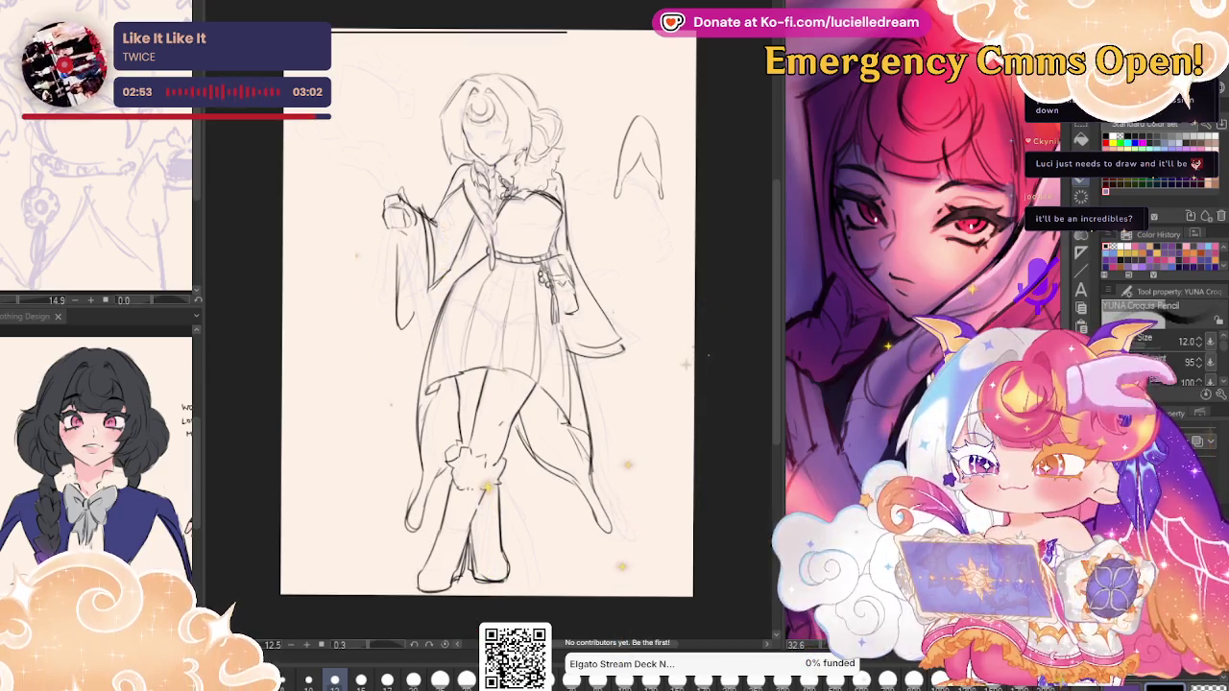
{"action": "scroll", "coordinate": [519, 184], "scroll_direction": "up", "scroll_amount": 4}
{"action": "key", "text": "h"}
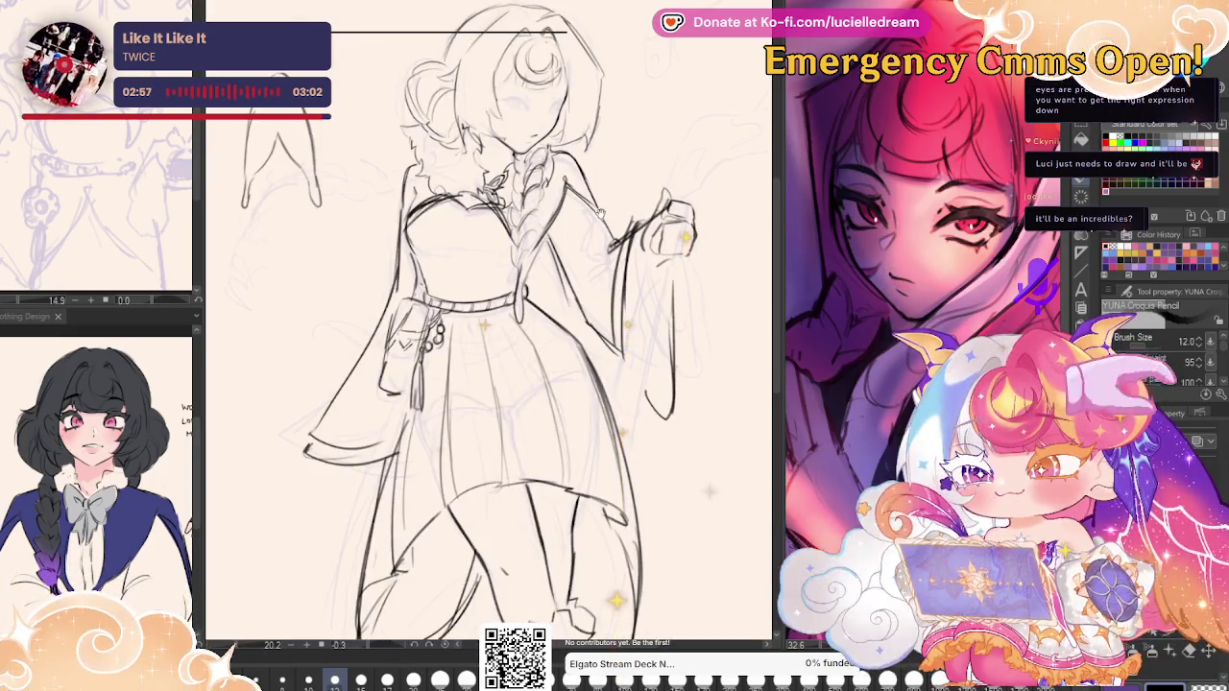
Add short ruffled strokes along the lower left hem, then view it mirrored.
{"action": "scroll", "coordinate": [600, 214], "scroll_direction": "down", "scroll_amount": 2}
{"action": "scroll", "coordinate": [599, 214], "scroll_direction": "down", "scroll_amount": 2}
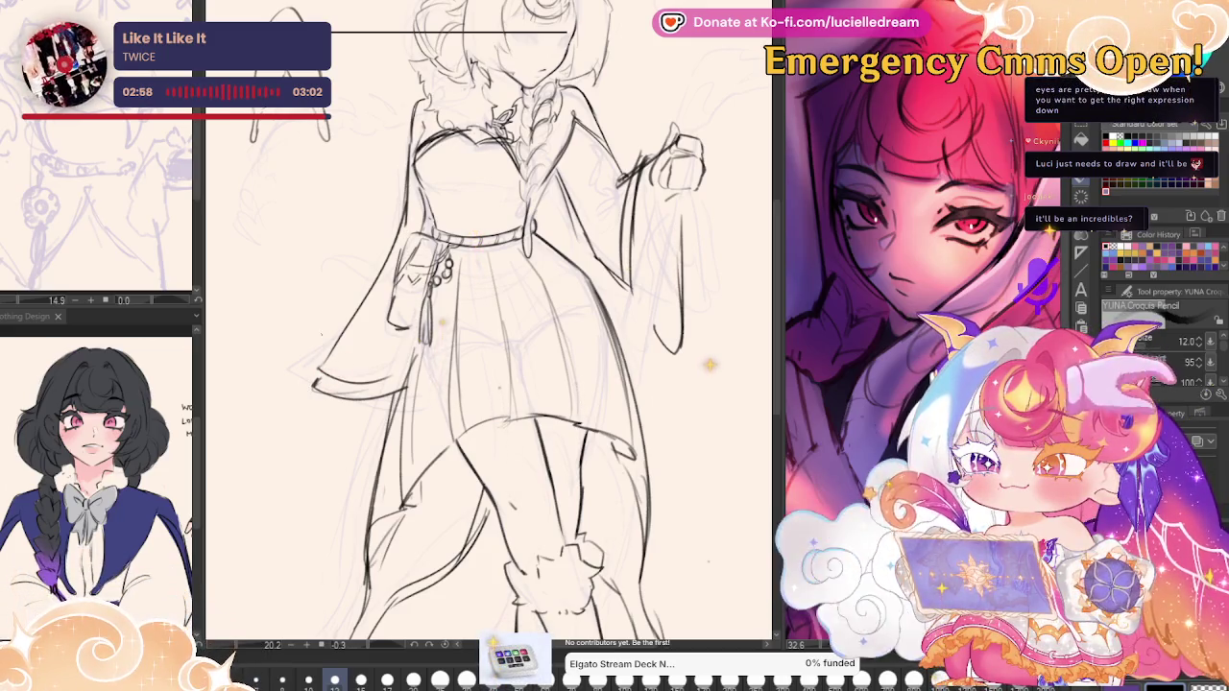
{"action": "left_click_drag", "start_coordinate": [696, 446], "coordinate": [720, 495]}
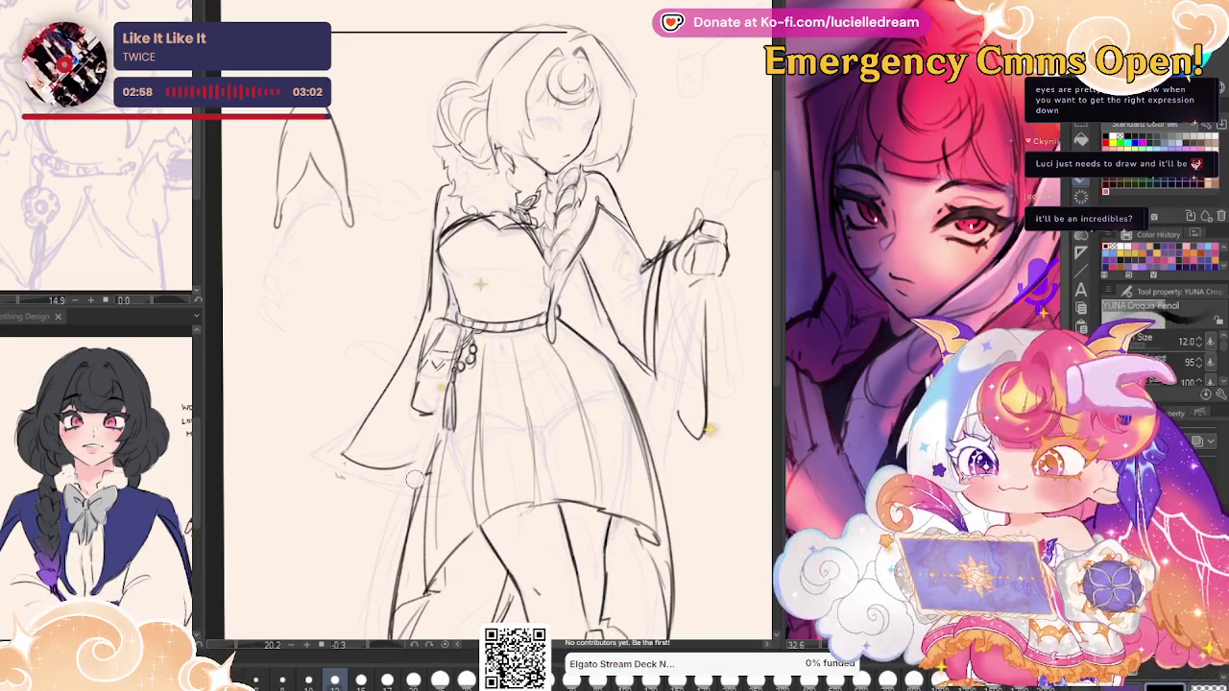
{"action": "left_click_drag", "start_coordinate": [331, 466], "coordinate": [398, 488]}
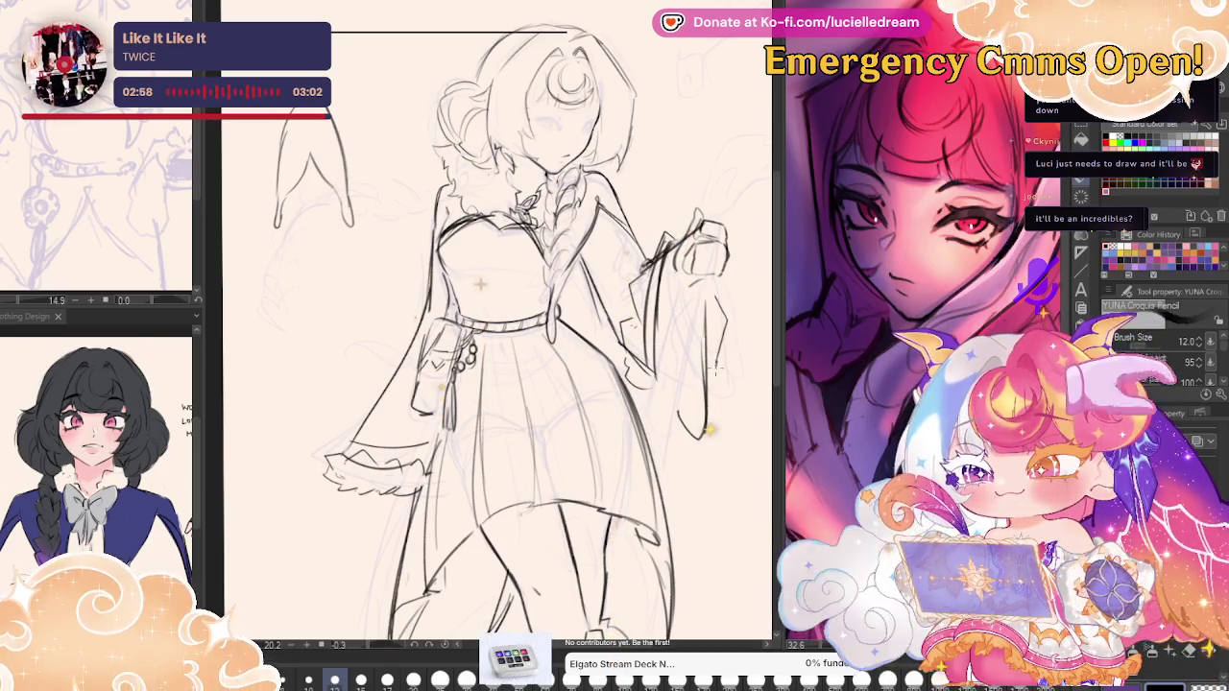
{"action": "key", "text": "h"}
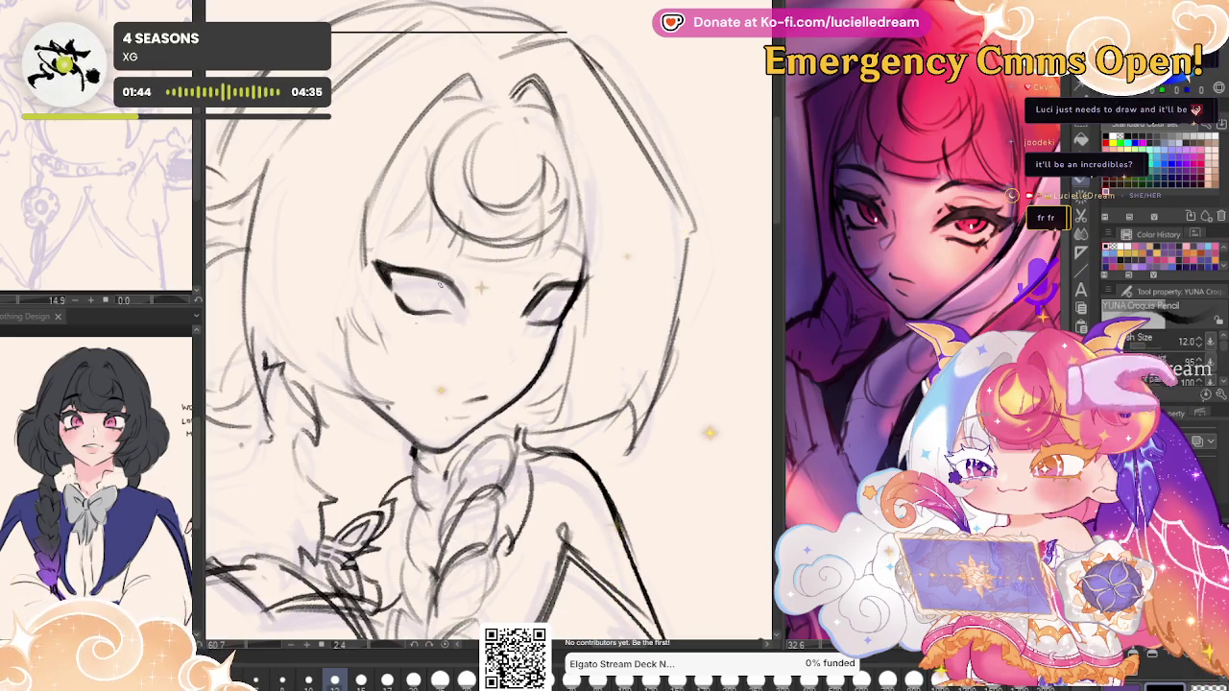
Darken the face's eye and hair lines while toggling the mirrored view, straighten the rotation, zoom out.
{"action": "key", "text": "minus"}
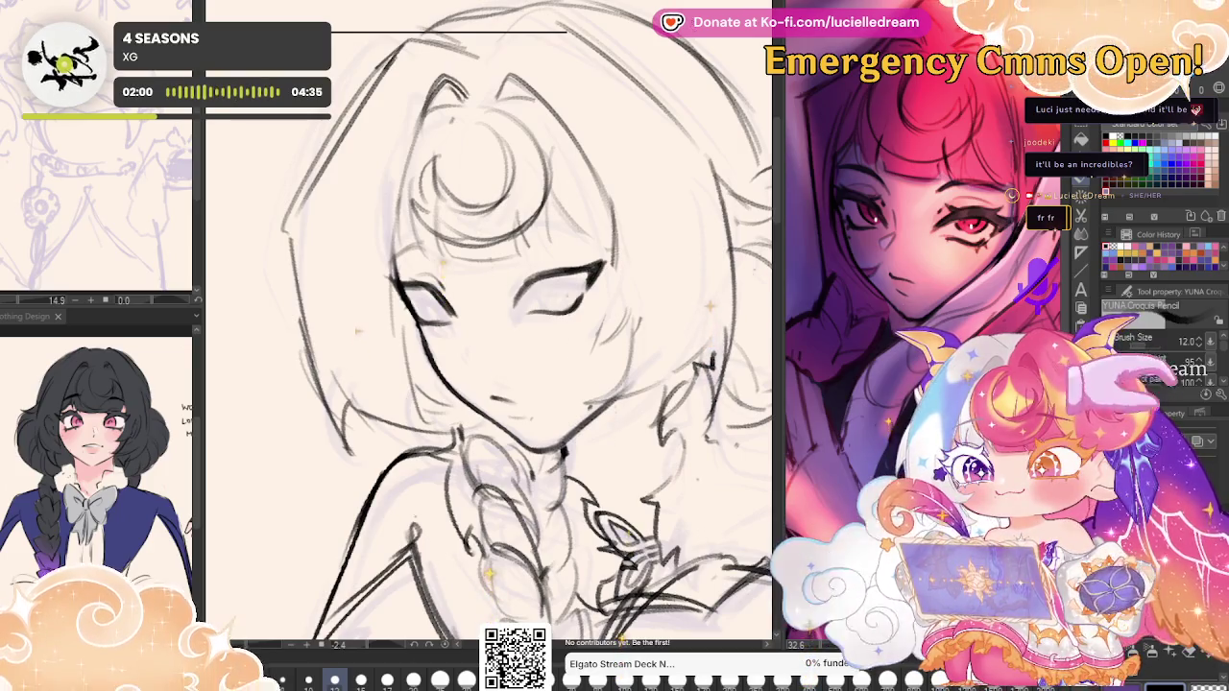
{"action": "key", "text": "h"}
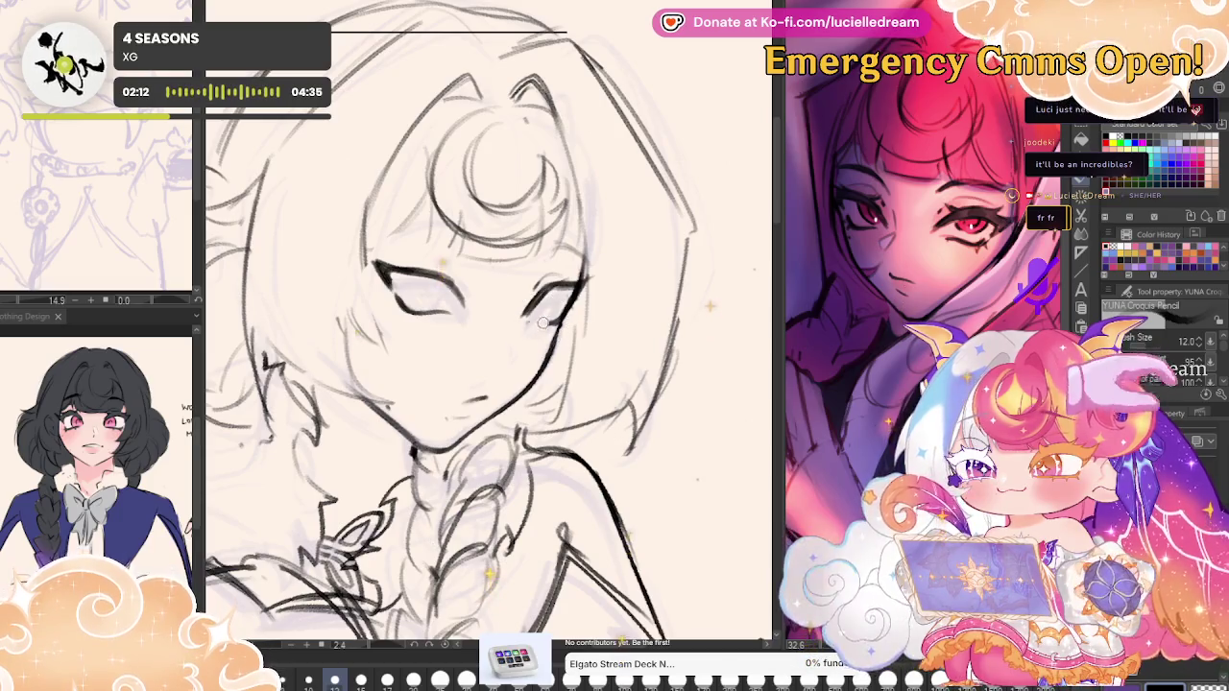
{"action": "key", "text": "h"}
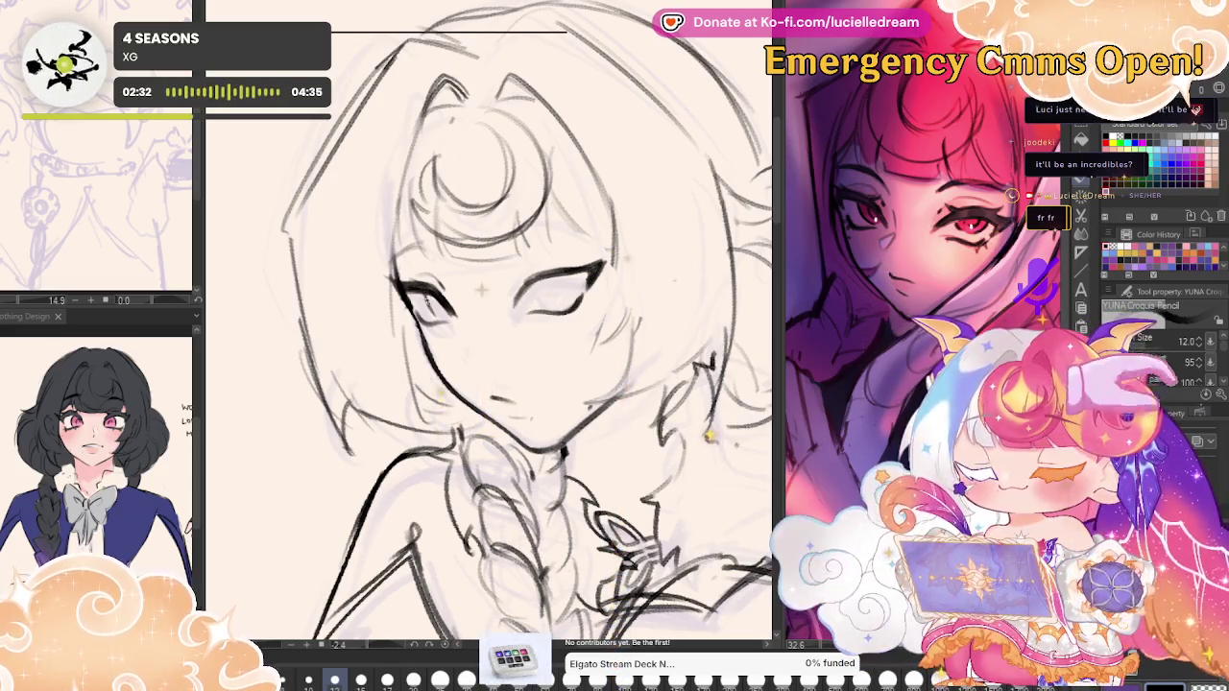
{"action": "key", "text": "h"}
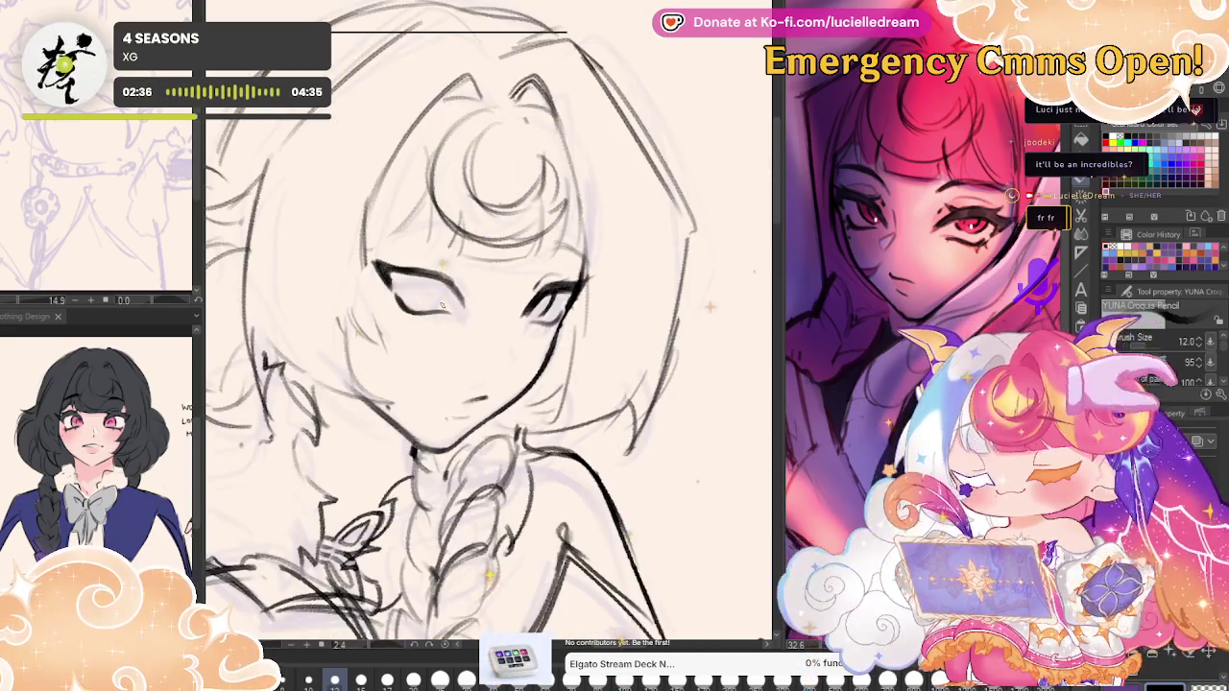
{"action": "key", "text": "h"}
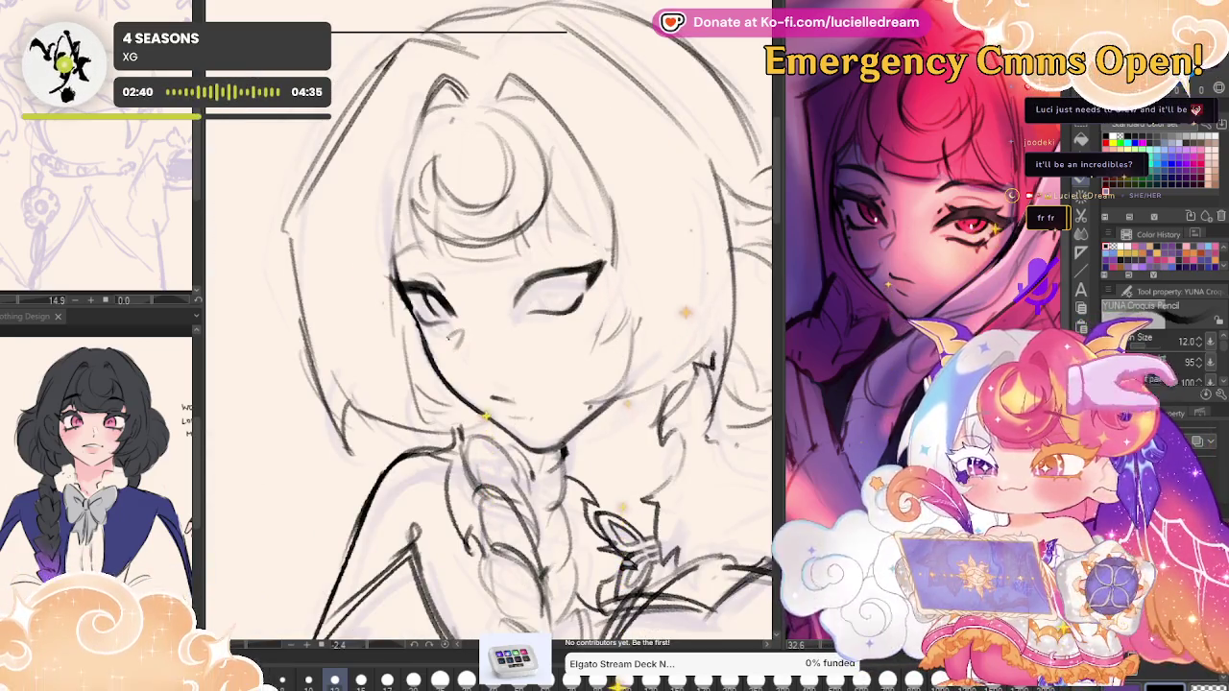
{"action": "key", "text": "h"}
{"action": "key", "text": "h"}
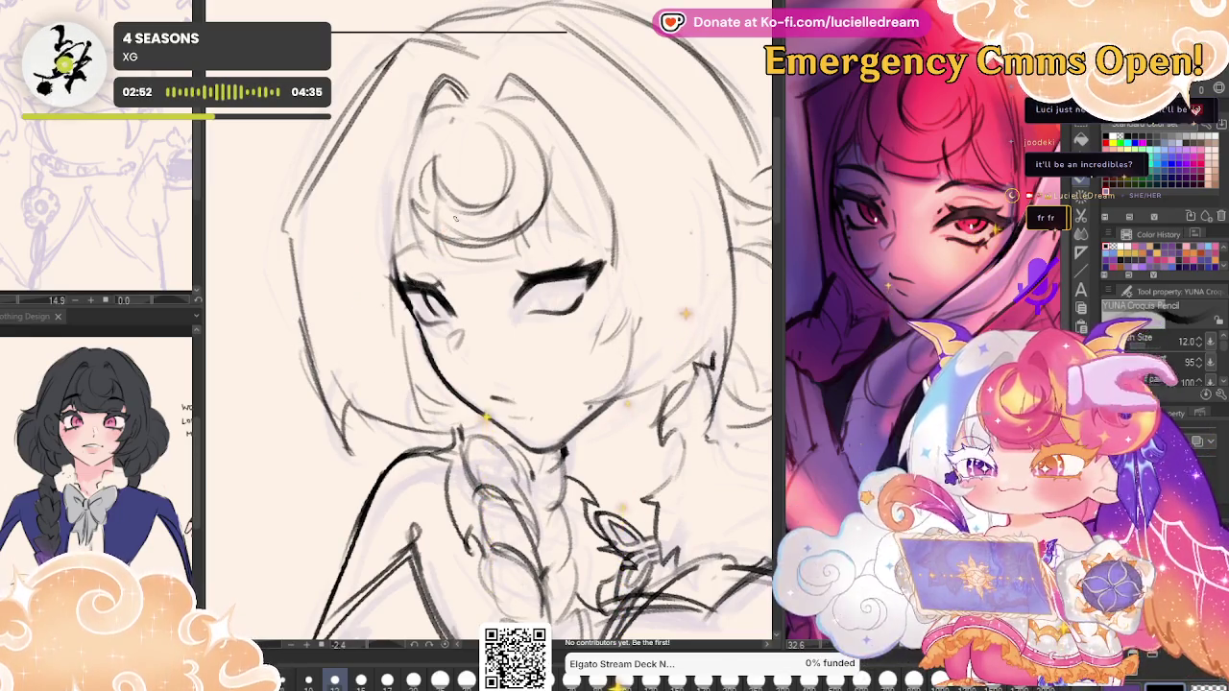
{"action": "key", "text": "h"}
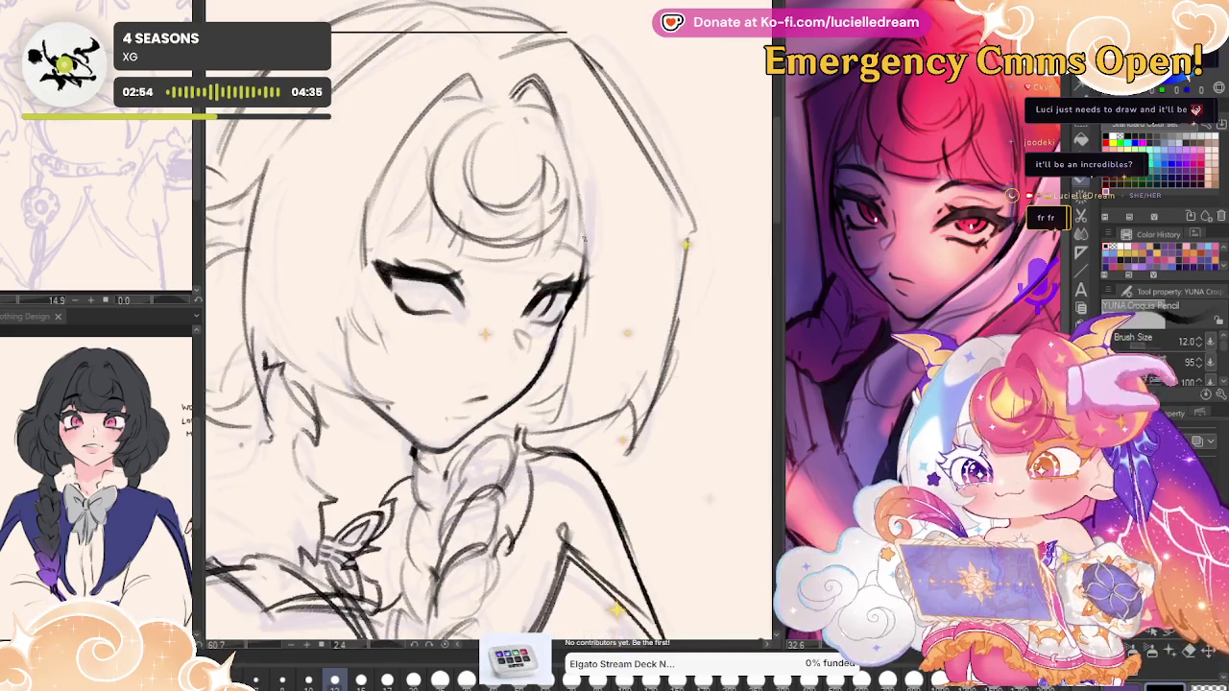
{"action": "mouse_move", "coordinate": [653, 217]}
{"action": "left_mouse_down"}
{"action": "mouse_move", "coordinate": [670, 221]}
{"action": "mouse_move", "coordinate": [569, 219]}
{"action": "left_mouse_up"}
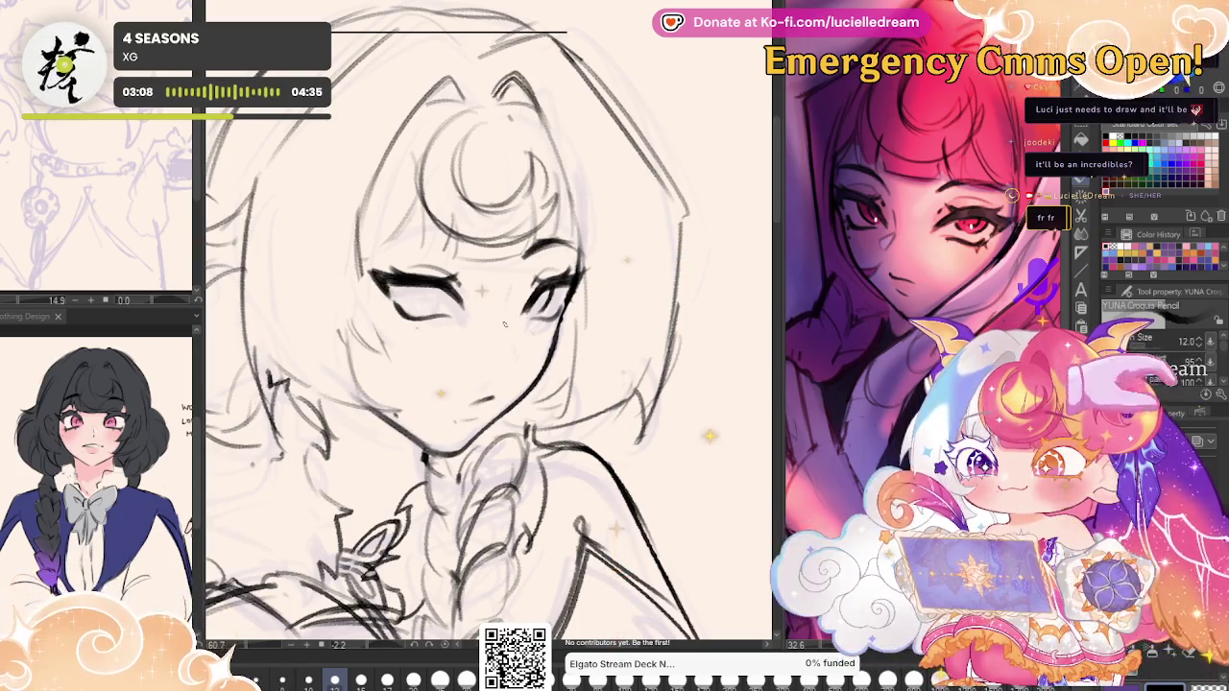
{"action": "scroll", "coordinate": [522, 342], "scroll_direction": "down", "scroll_amount": 2}
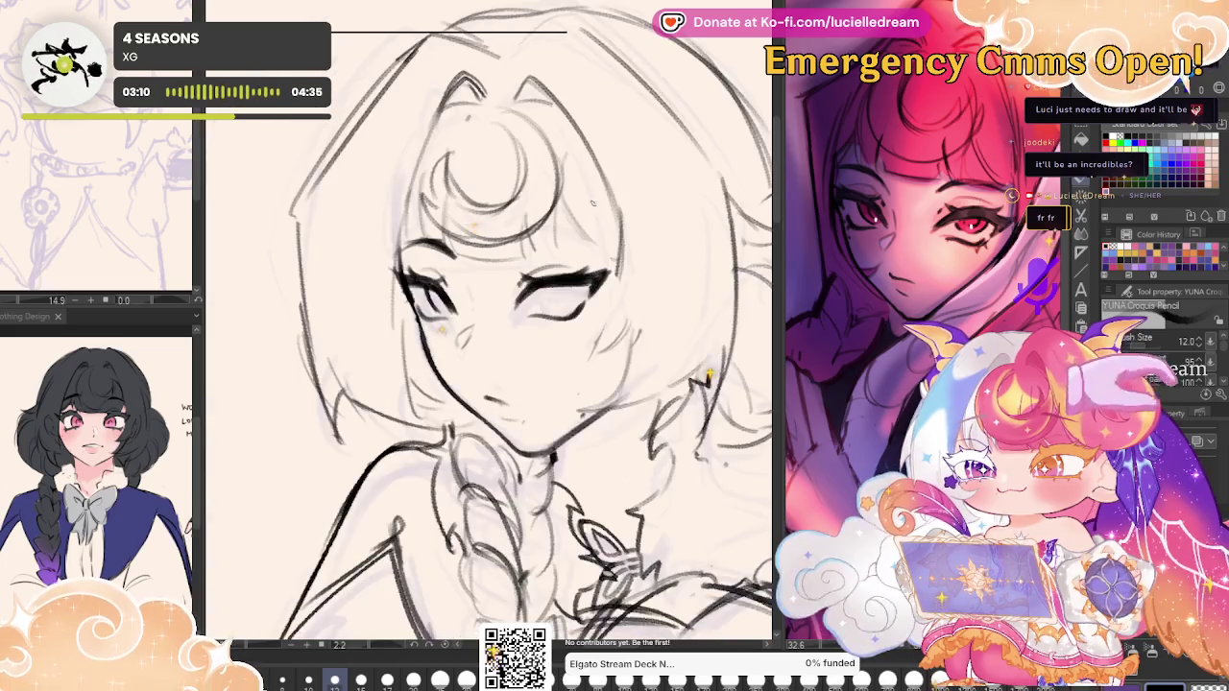
{"action": "scroll", "coordinate": [357, 351], "scroll_direction": "down", "scroll_amount": 3}
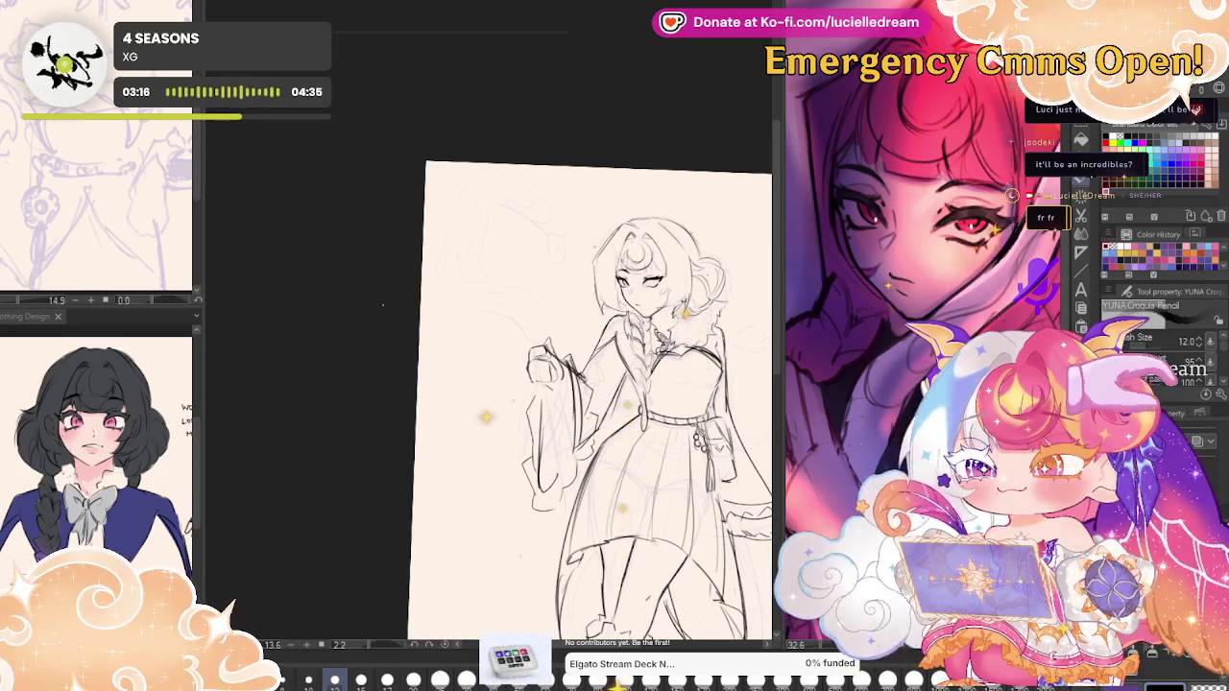
Zoom in on the face and try a stroke on its right side, then undo it.
{"action": "scroll", "coordinate": [630, 254], "scroll_direction": "up", "scroll_amount": 3}
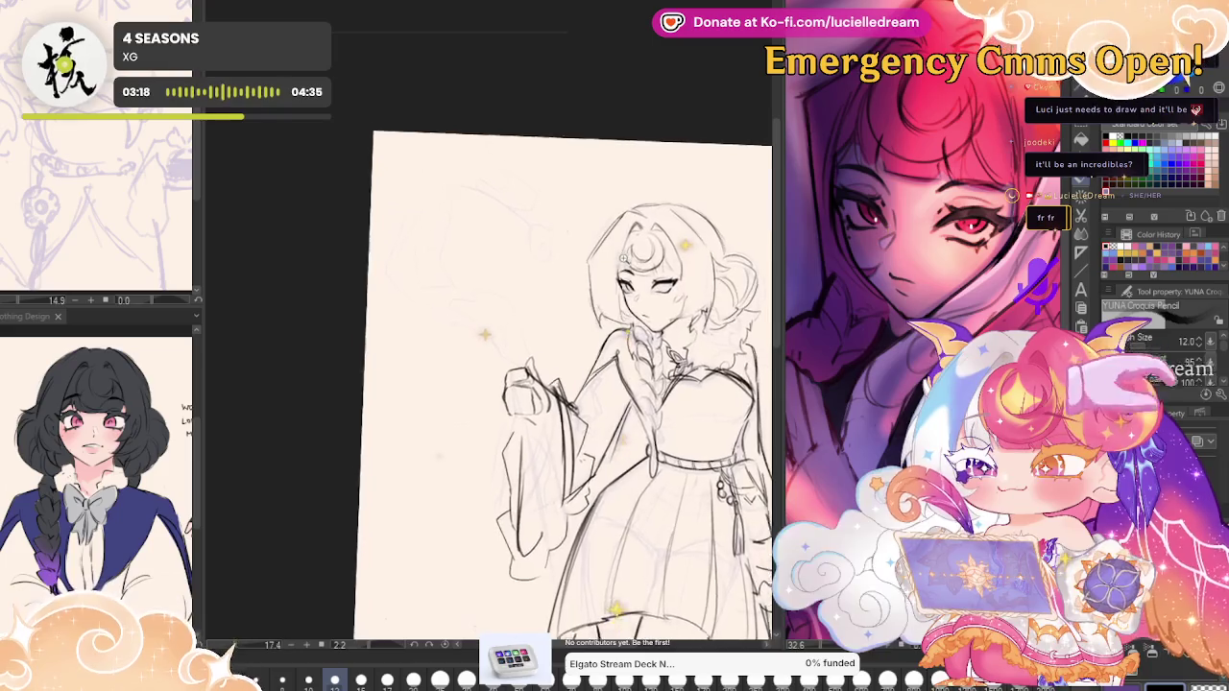
{"action": "scroll", "coordinate": [633, 253], "scroll_direction": "up", "scroll_amount": 2}
{"action": "scroll", "coordinate": [653, 250], "scroll_direction": "up", "scroll_amount": 2}
{"action": "mouse_move", "coordinate": [662, 246]}
{"action": "left_mouse_down"}
{"action": "mouse_move", "coordinate": [611, 218]}
{"action": "mouse_move", "coordinate": [632, 138]}
{"action": "left_mouse_up"}
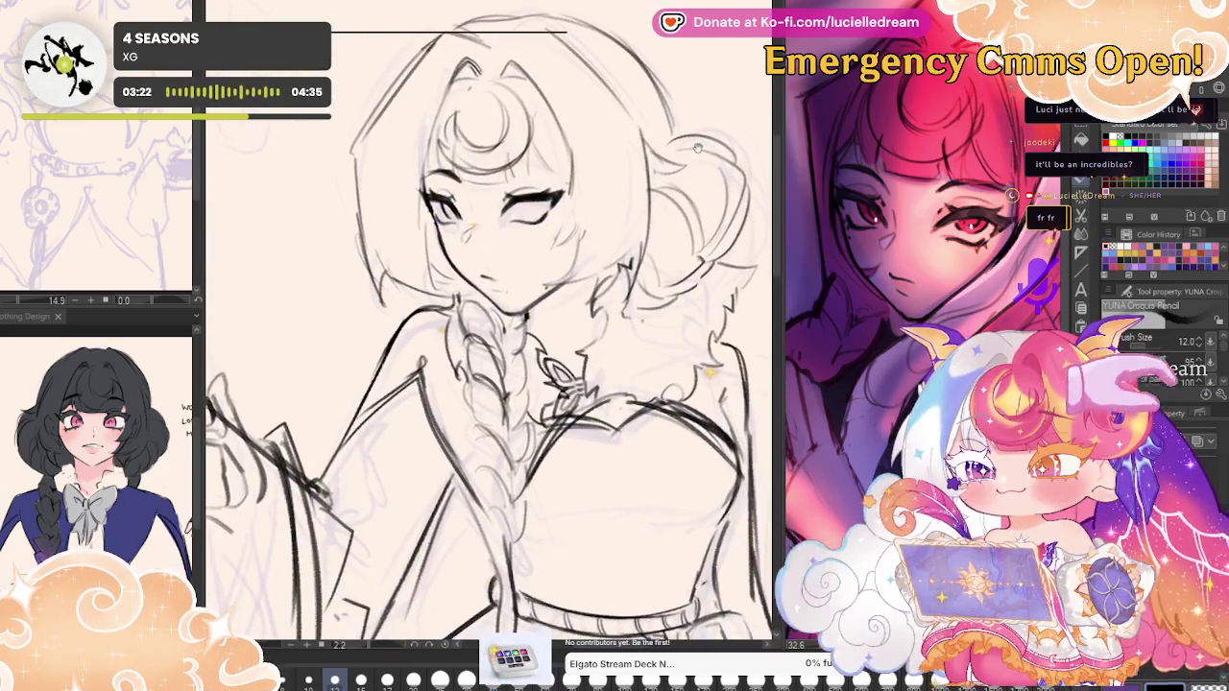
{"action": "left_click_drag", "start_coordinate": [768, 150], "coordinate": [678, 128]}
{"action": "scroll", "coordinate": [584, 164], "scroll_direction": "up", "scroll_amount": 2}
{"action": "scroll", "coordinate": [567, 178], "scroll_direction": "up", "scroll_amount": 1}
{"action": "scroll", "coordinate": [555, 192], "scroll_direction": "up", "scroll_amount": 1}
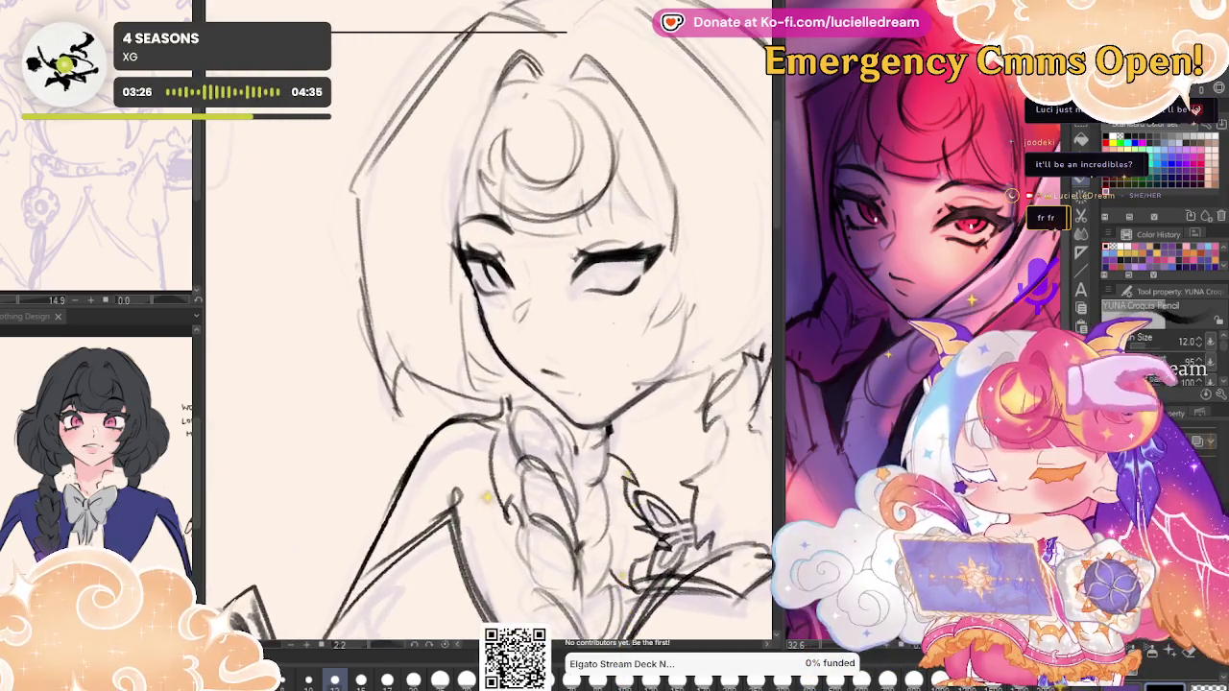
{"action": "mouse_move", "coordinate": [509, 300]}
{"action": "left_mouse_down"}
{"action": "mouse_move", "coordinate": [634, 299]}
{"action": "mouse_move", "coordinate": [494, 288]}
{"action": "left_mouse_up"}
{"action": "key", "text": "ctrl+z"}
{"action": "key", "text": "ctrl+z"}
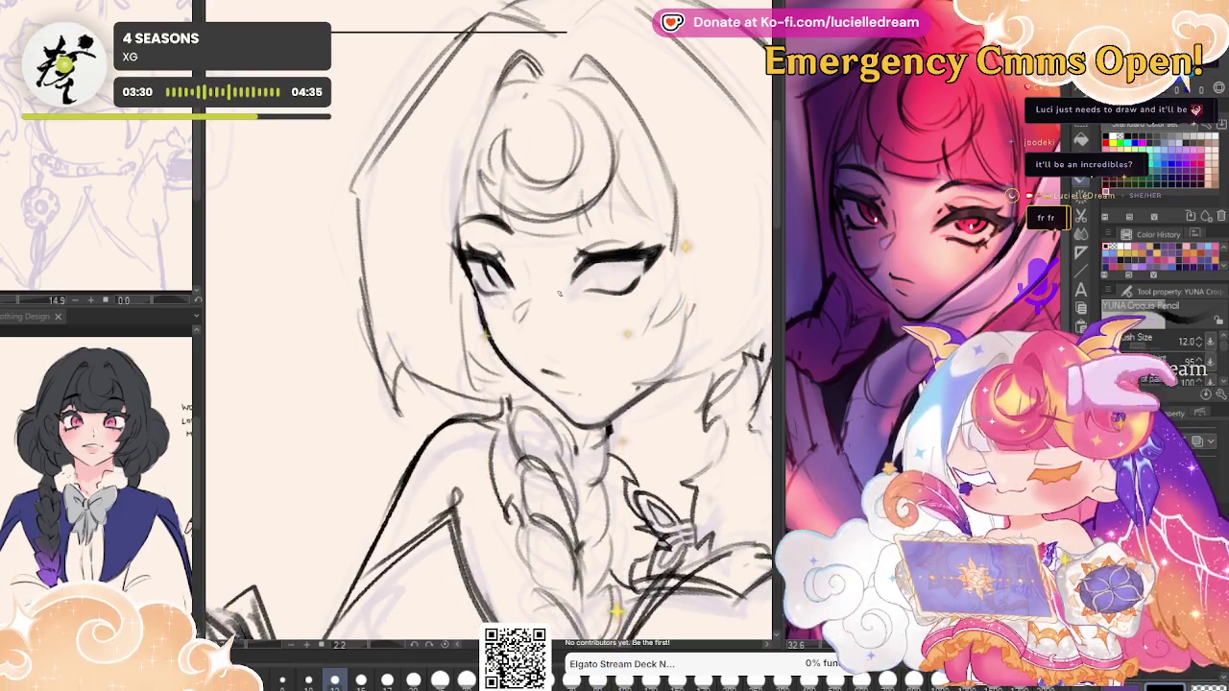
Lasso the left-hand eye and start a free transform on it.
{"action": "key", "text": "m"}
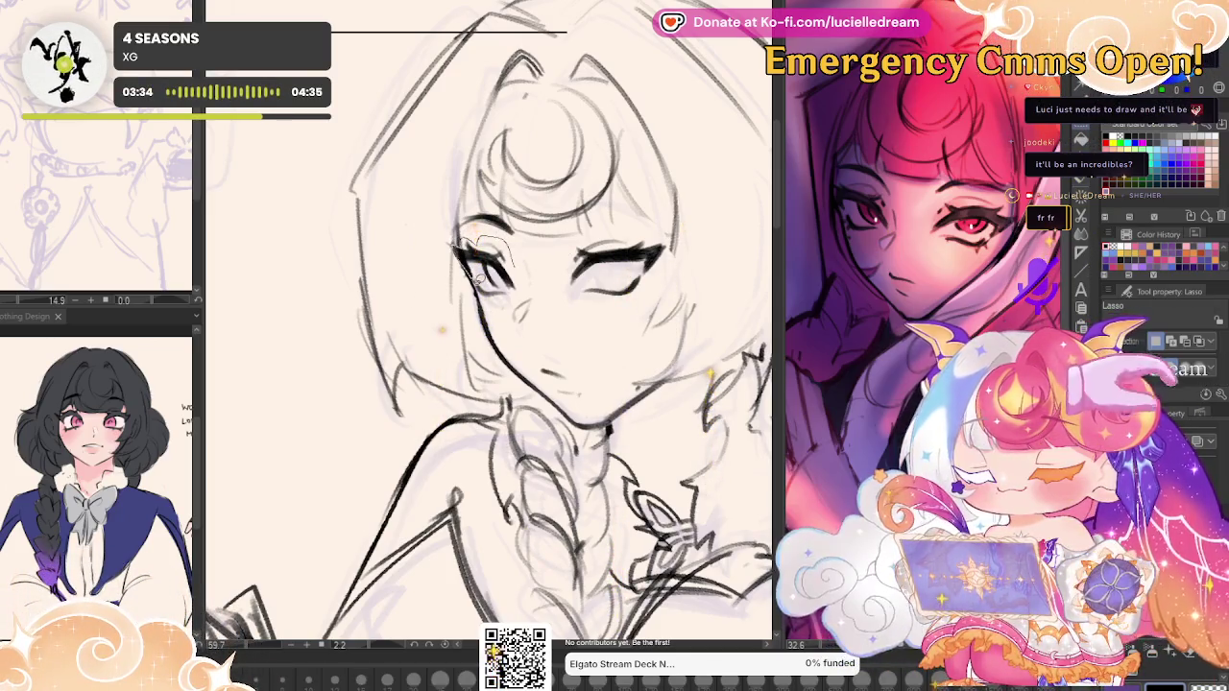
{"action": "left_click_drag", "start_coordinate": [513, 267], "coordinate": [451, 293]}
{"action": "key", "text": "ctrl+t"}
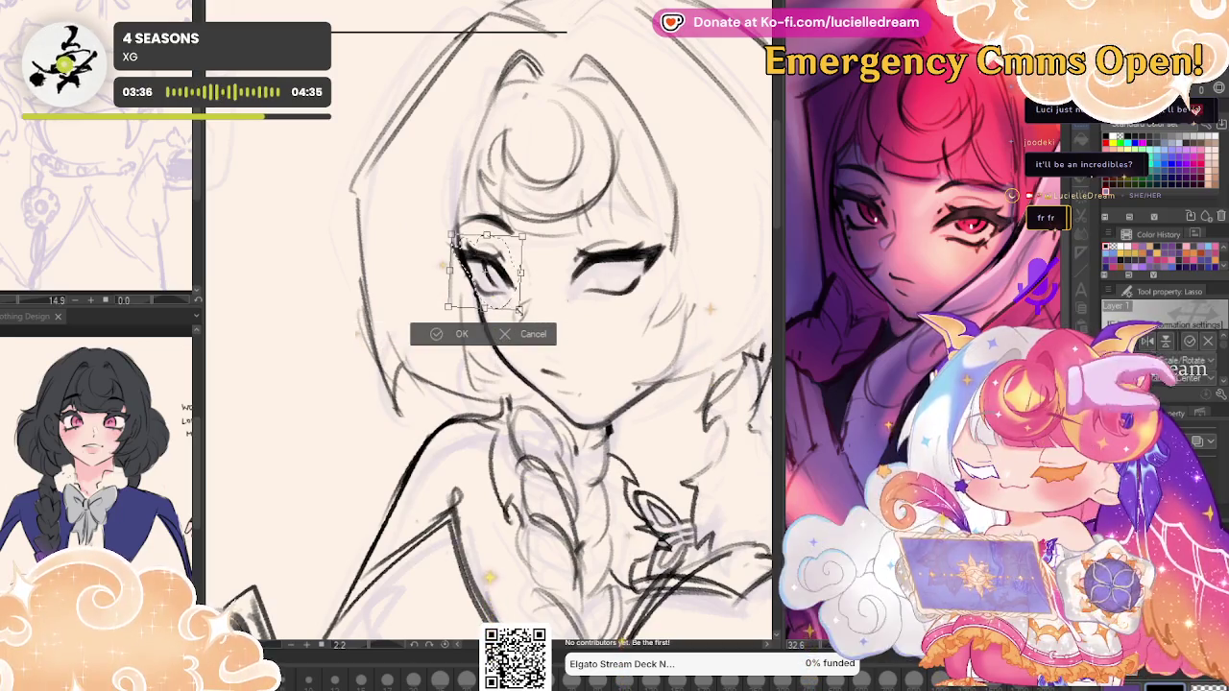
Enlarge the left-hand eye slightly, confirm, deselect and mirror the view to compare.
{"action": "left_click_drag", "start_coordinate": [522, 236], "coordinate": [529, 228]}
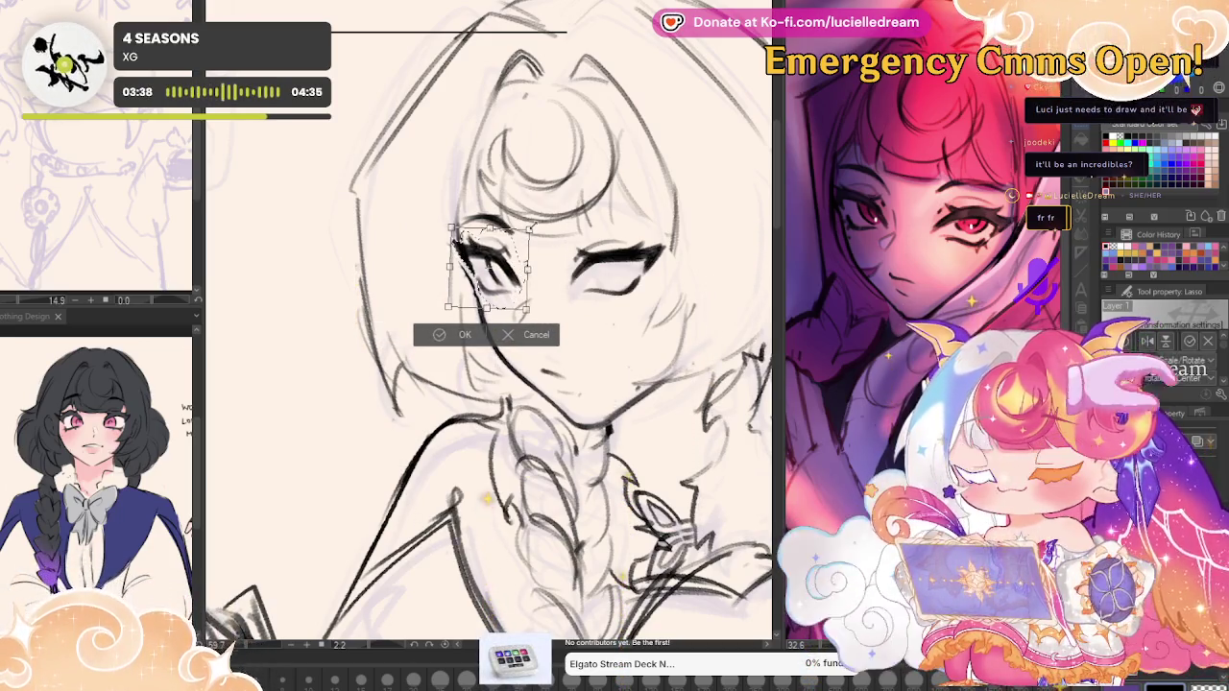
{"action": "left_click", "coordinate": [461, 336]}
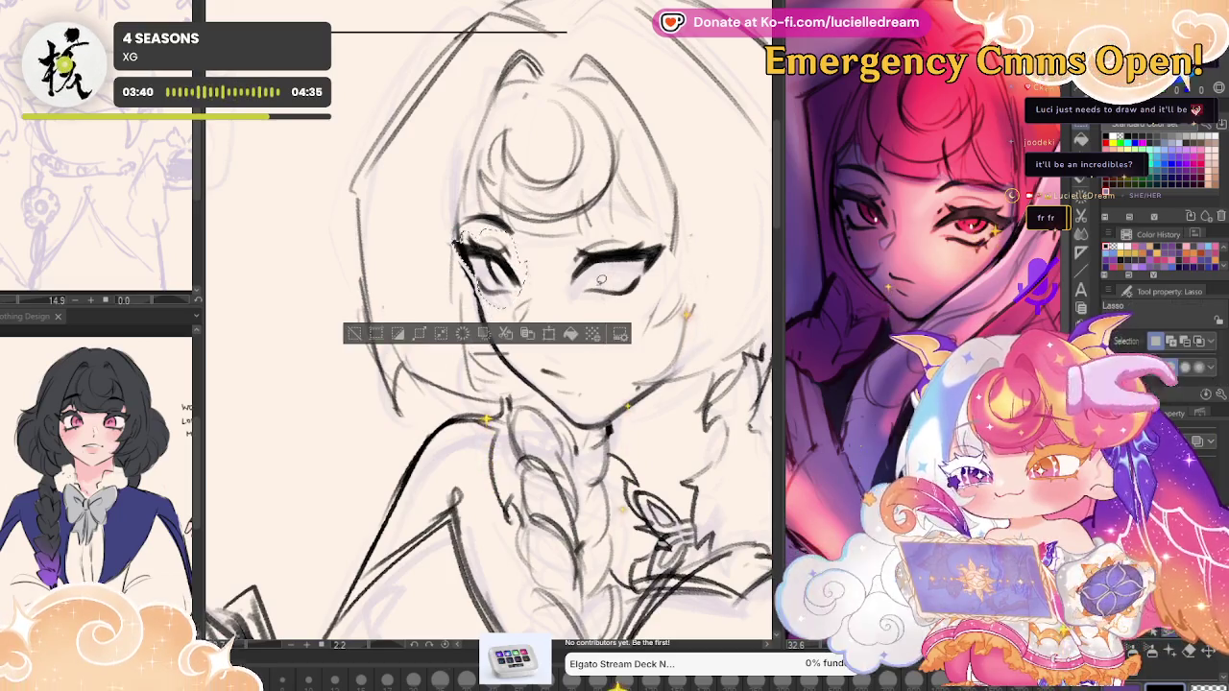
{"action": "key", "text": "ctrl+d"}
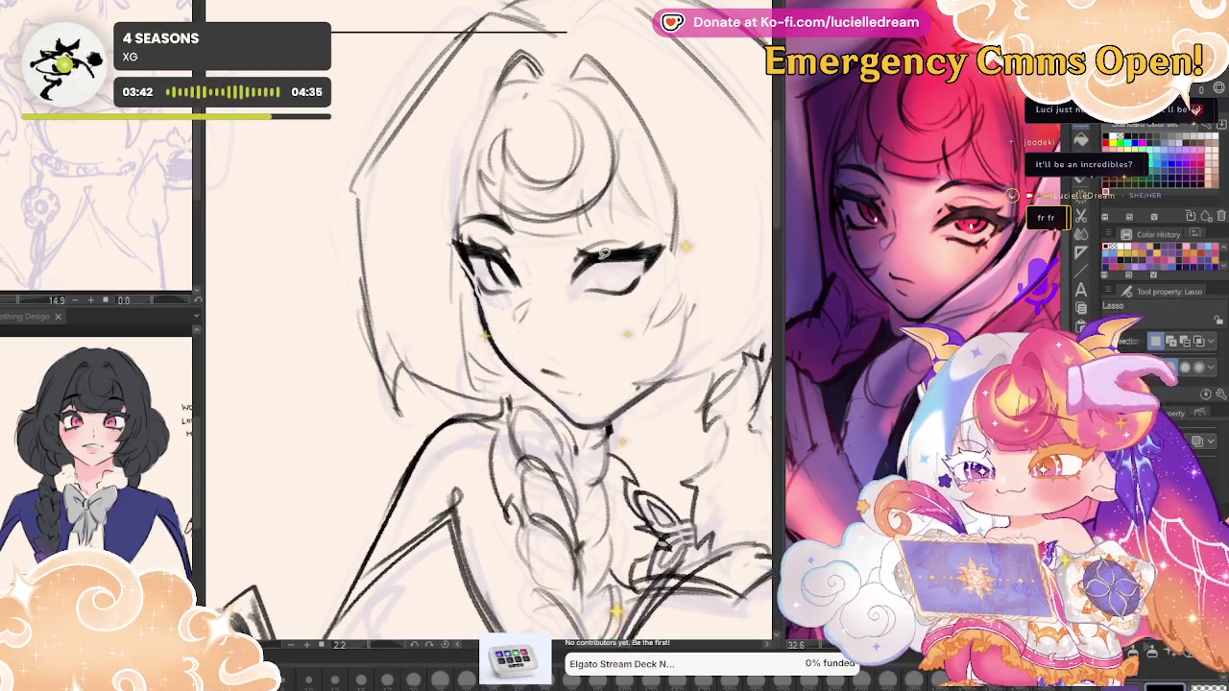
{"action": "key", "text": "h"}
{"action": "key", "text": "h"}
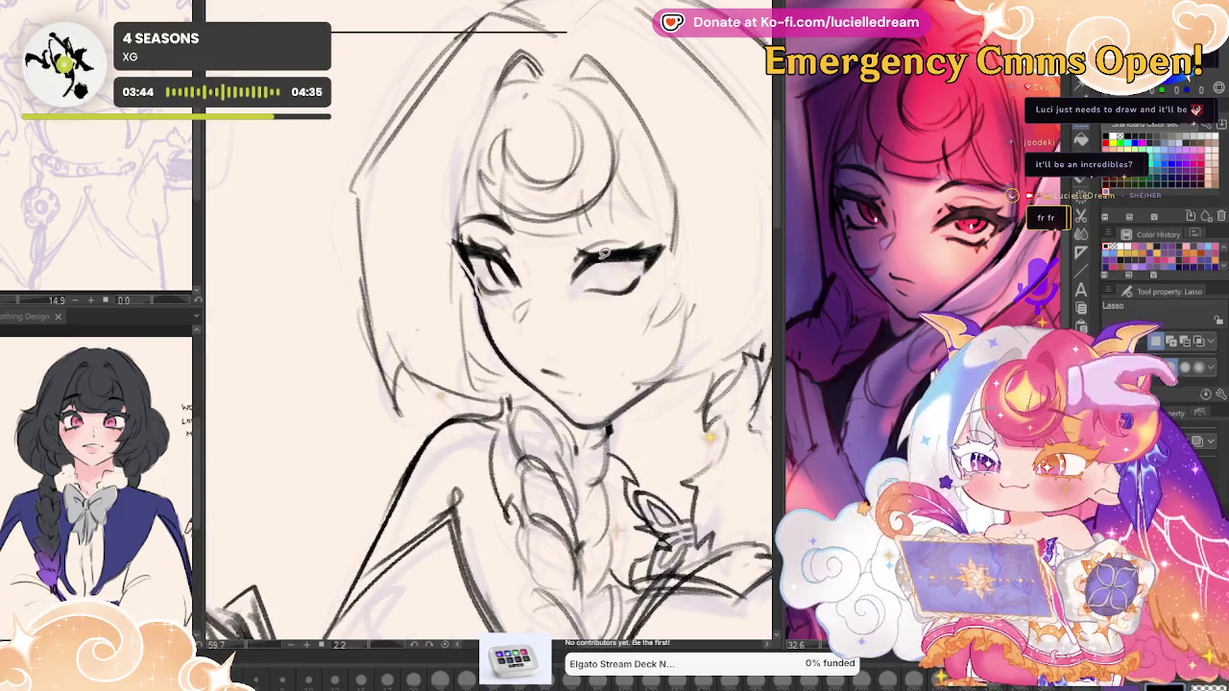
Lasso the right-hand eye, tilt and stretch it to match, and confirm.
{"action": "left_click_drag", "start_coordinate": [641, 288], "coordinate": [639, 296]}
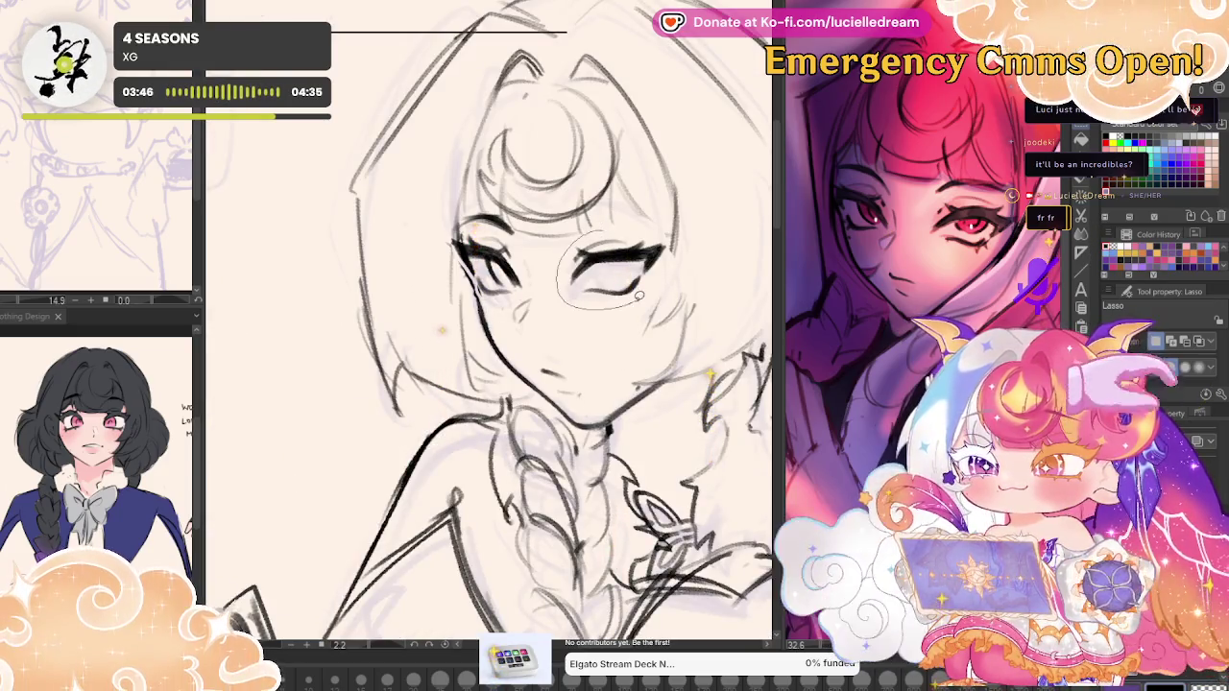
{"action": "key", "text": "ctrl+t"}
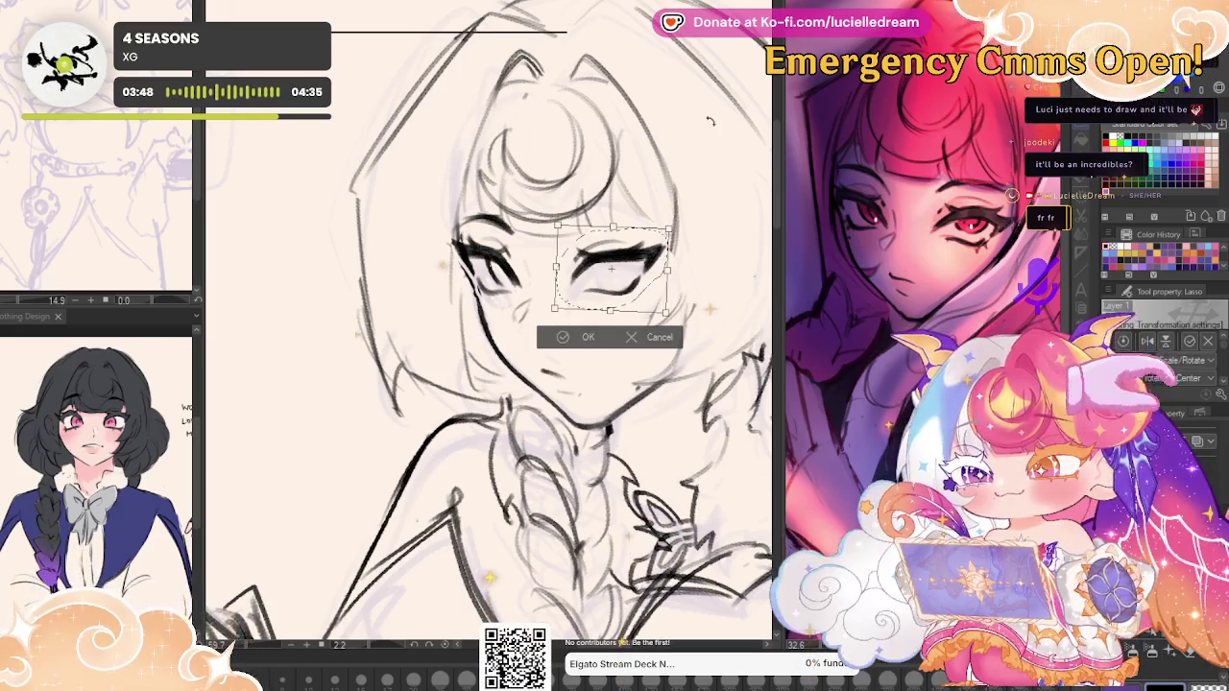
{"action": "left_click_drag", "start_coordinate": [669, 231], "coordinate": [681, 220]}
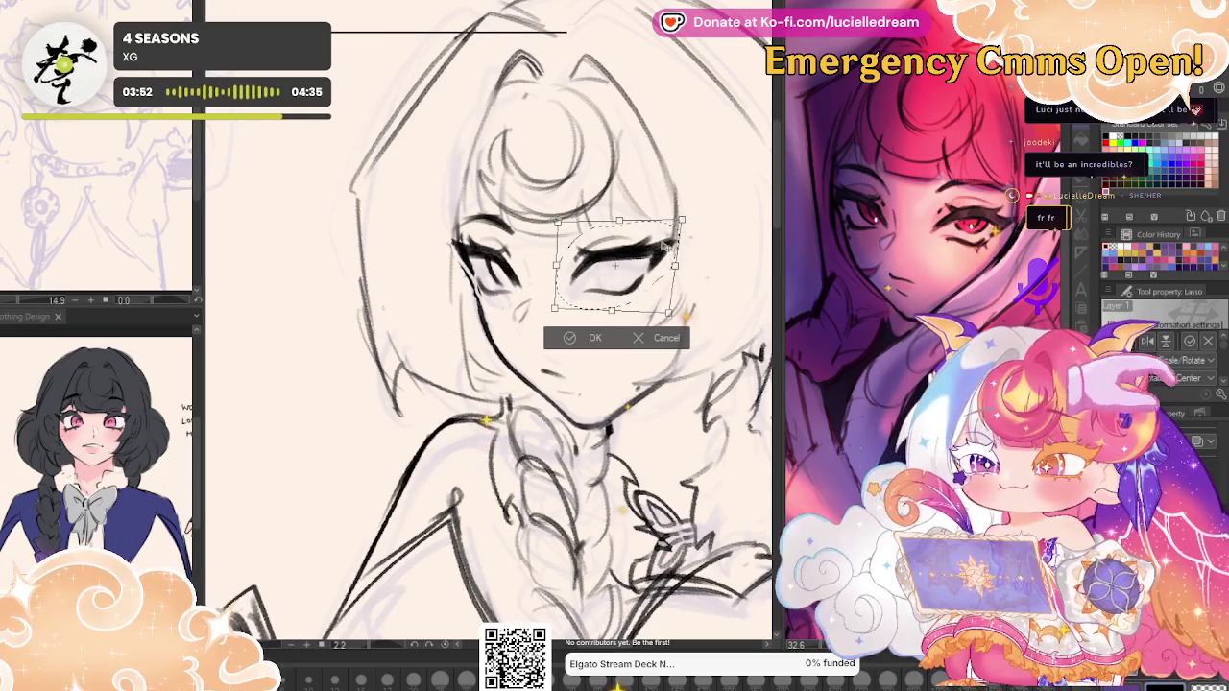
{"action": "left_click", "coordinate": [574, 338]}
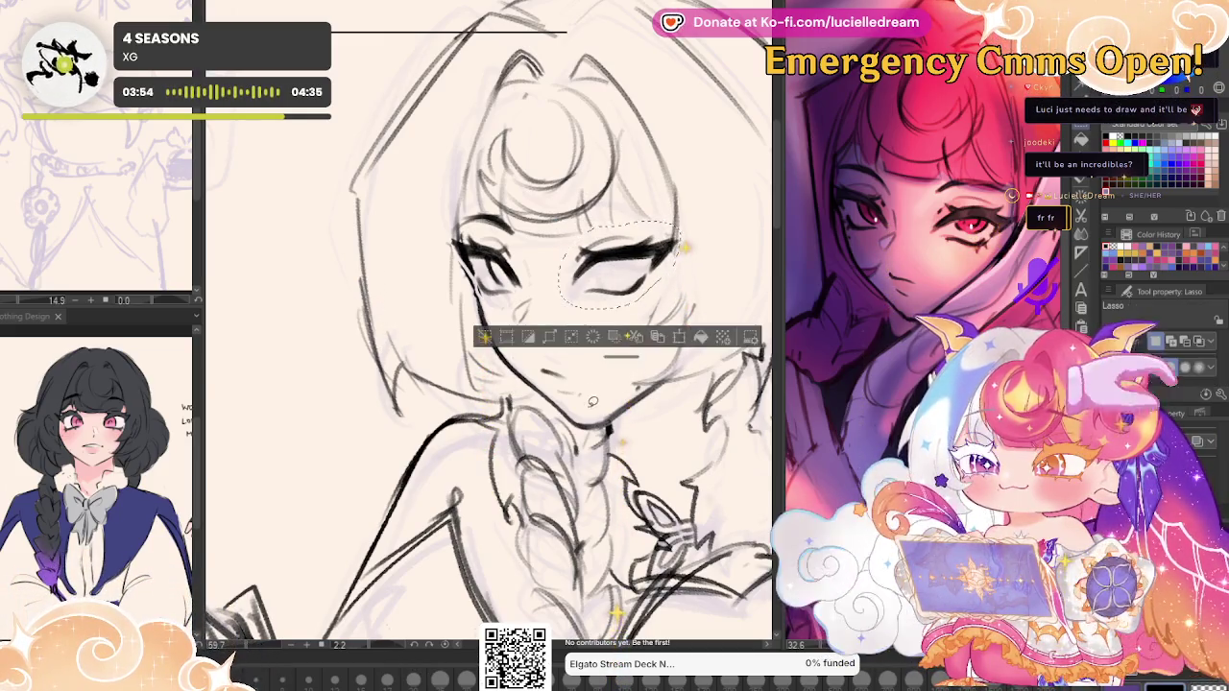
{"action": "key", "text": "ctrl+d"}
{"action": "key", "text": "h"}
{"action": "key", "text": "h"}
Reselect that eye for one more transform adjustment, confirm it and deselect.
{"action": "left_click_drag", "start_coordinate": [576, 223], "coordinate": [562, 240]}
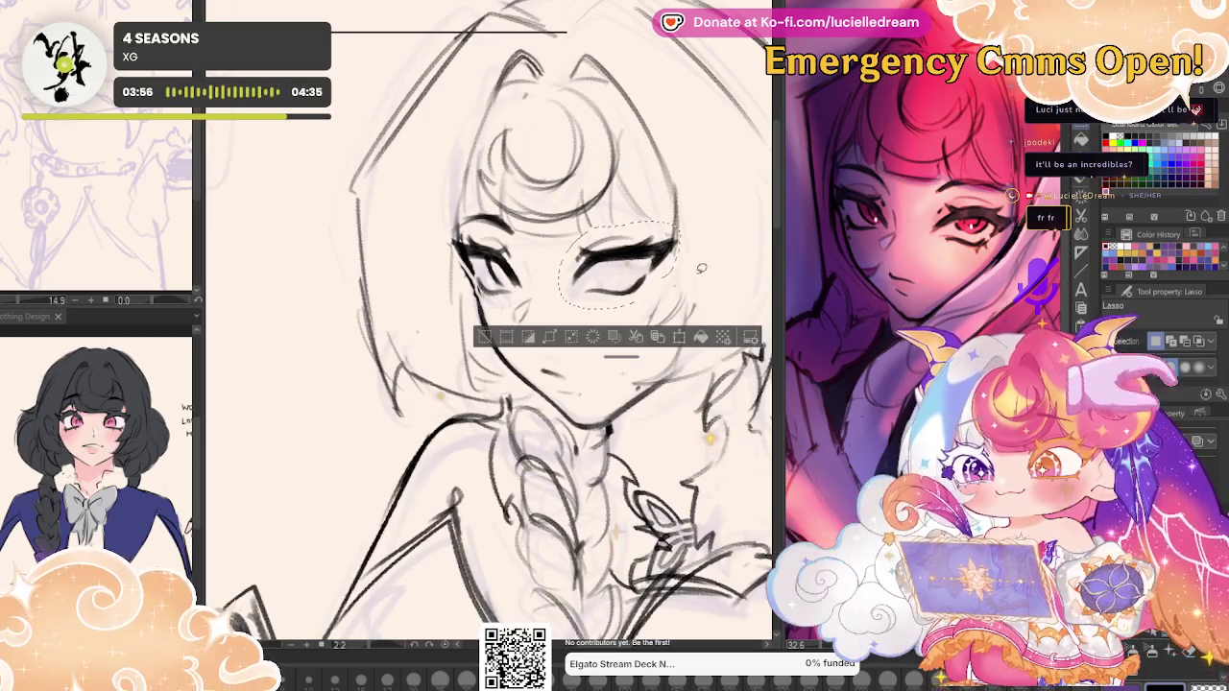
{"action": "key", "text": "ctrl+t"}
{"action": "left_click", "coordinate": [581, 338]}
{"action": "key", "text": "ctrl+d"}
Sketch a dark iris into the right eye in pencil, mirroring the view to check.
{"action": "key", "text": "p"}
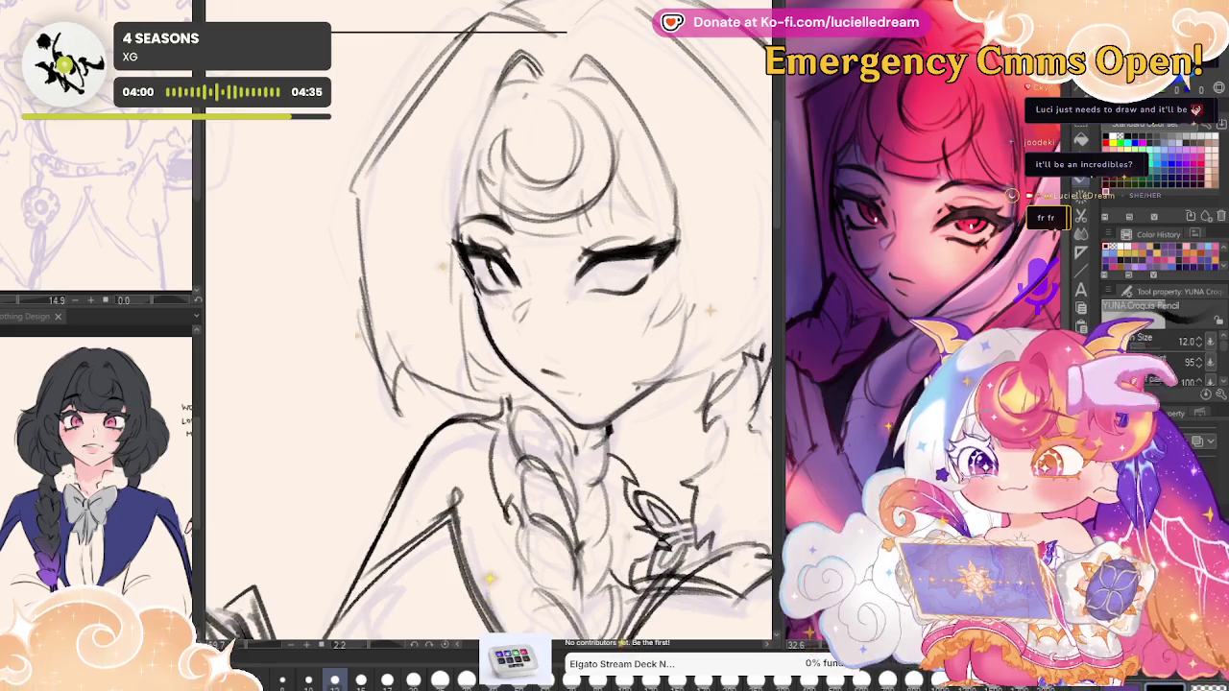
{"action": "key", "text": "h"}
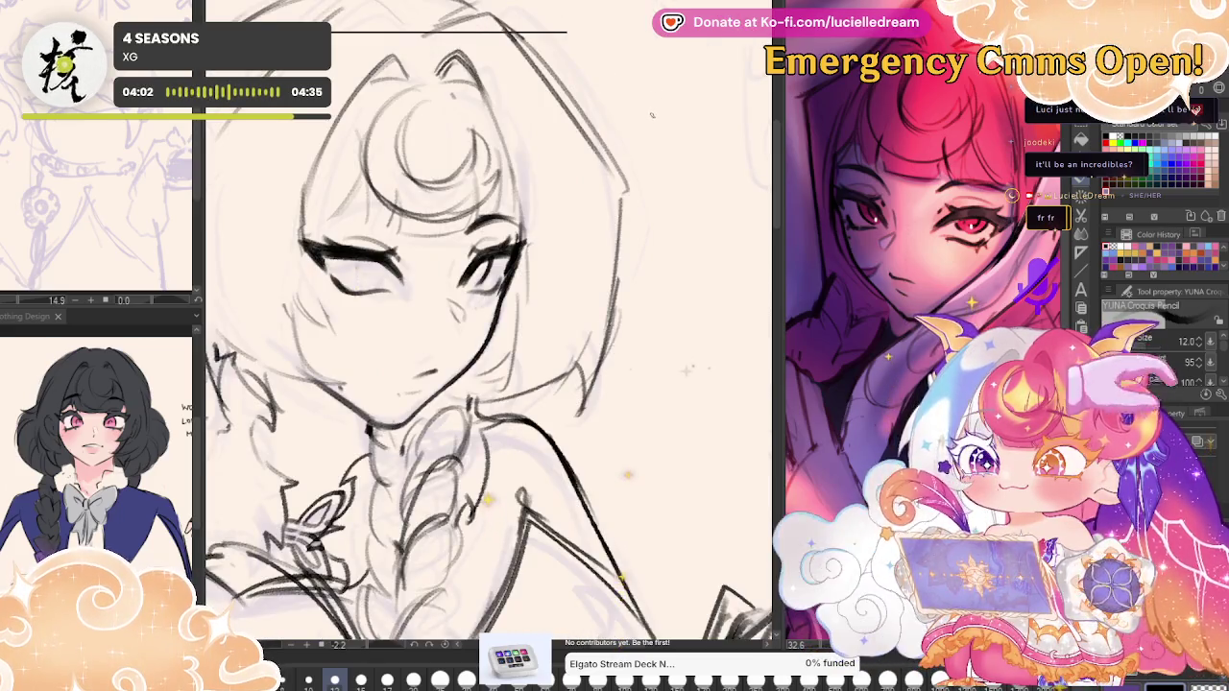
{"action": "key", "text": "h"}
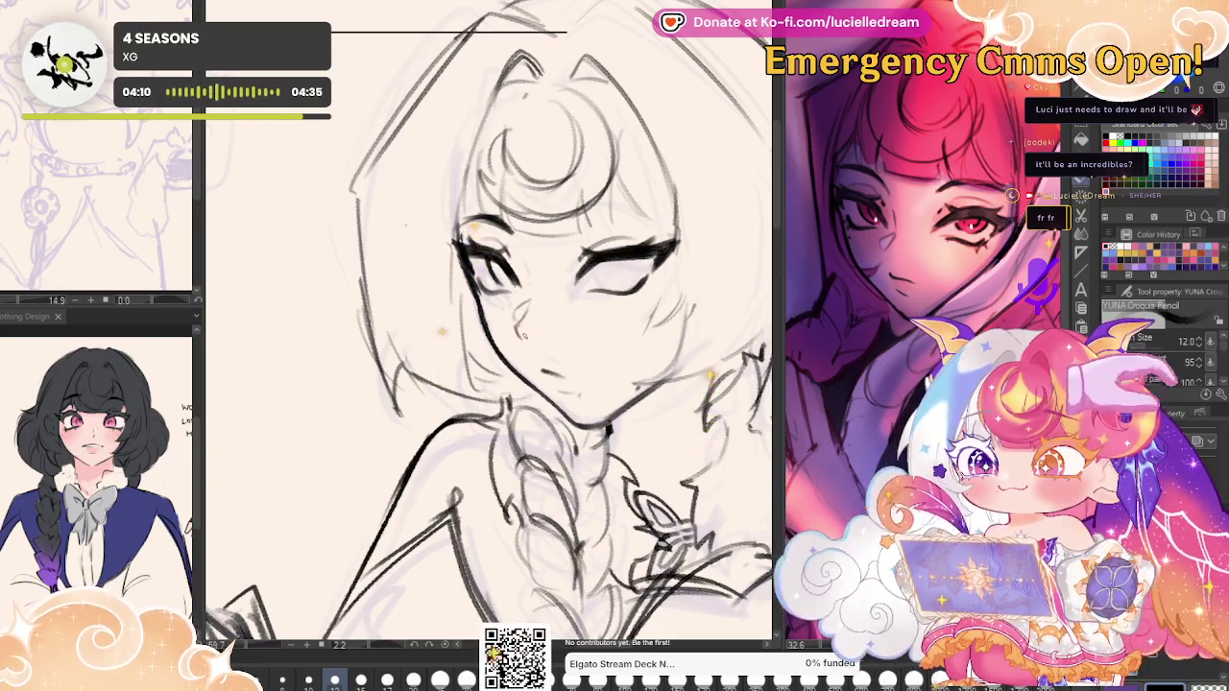
{"action": "left_click_drag", "start_coordinate": [598, 261], "coordinate": [607, 288]}
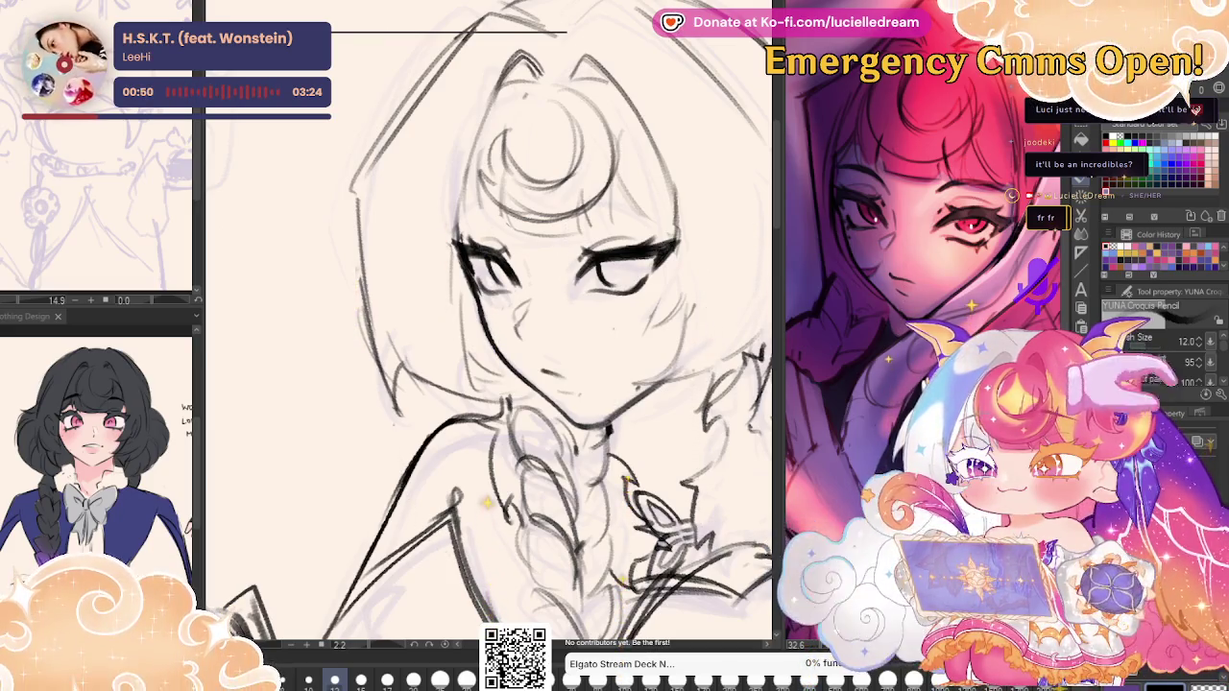
{"action": "key", "text": "h"}
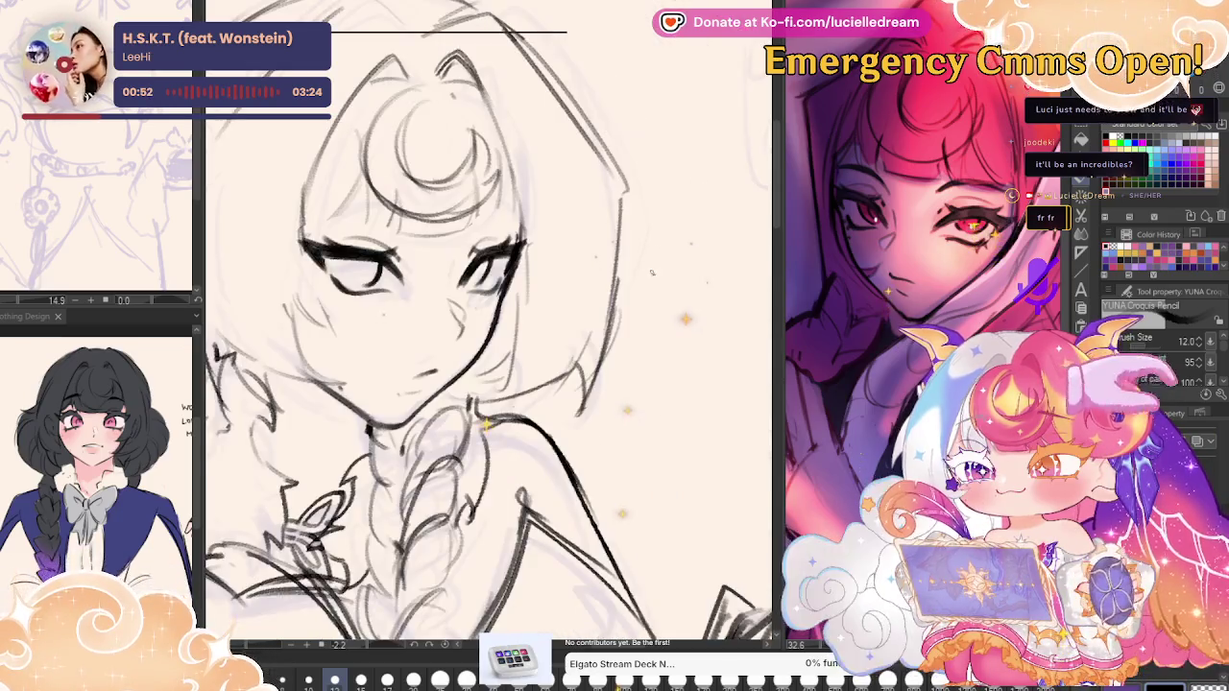
{"action": "left_click_drag", "start_coordinate": [652, 263], "coordinate": [792, 295]}
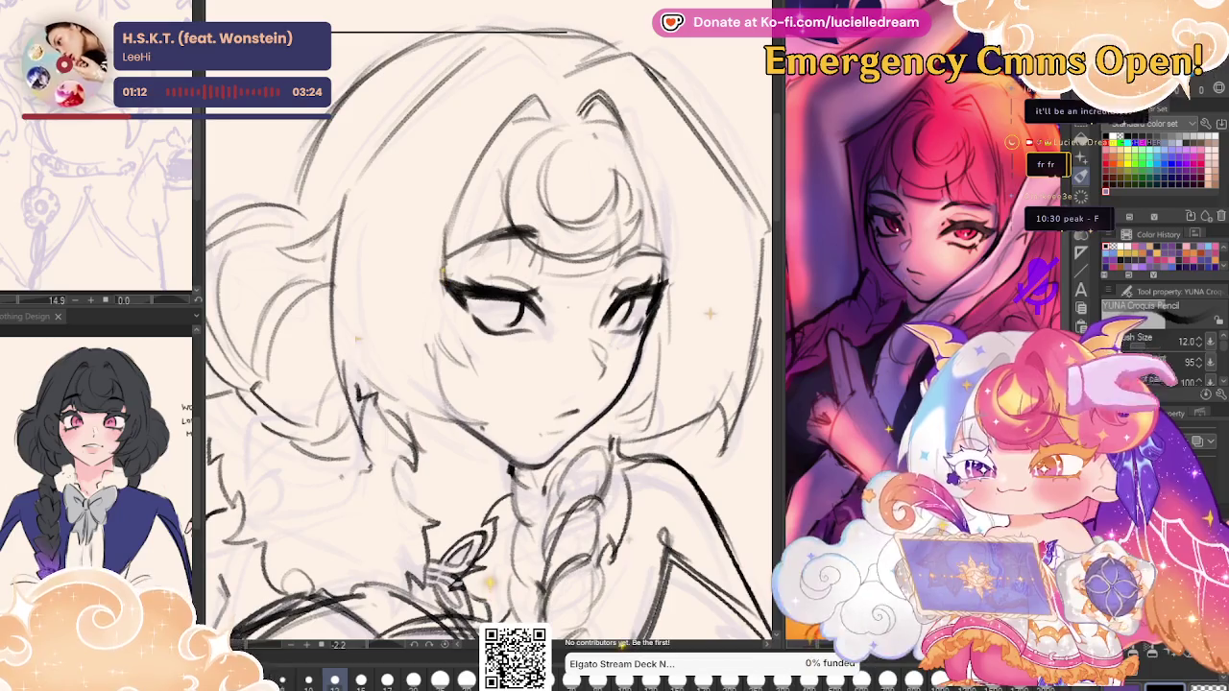
{"action": "scroll", "coordinate": [705, 365], "scroll_direction": "down", "scroll_amount": 5}
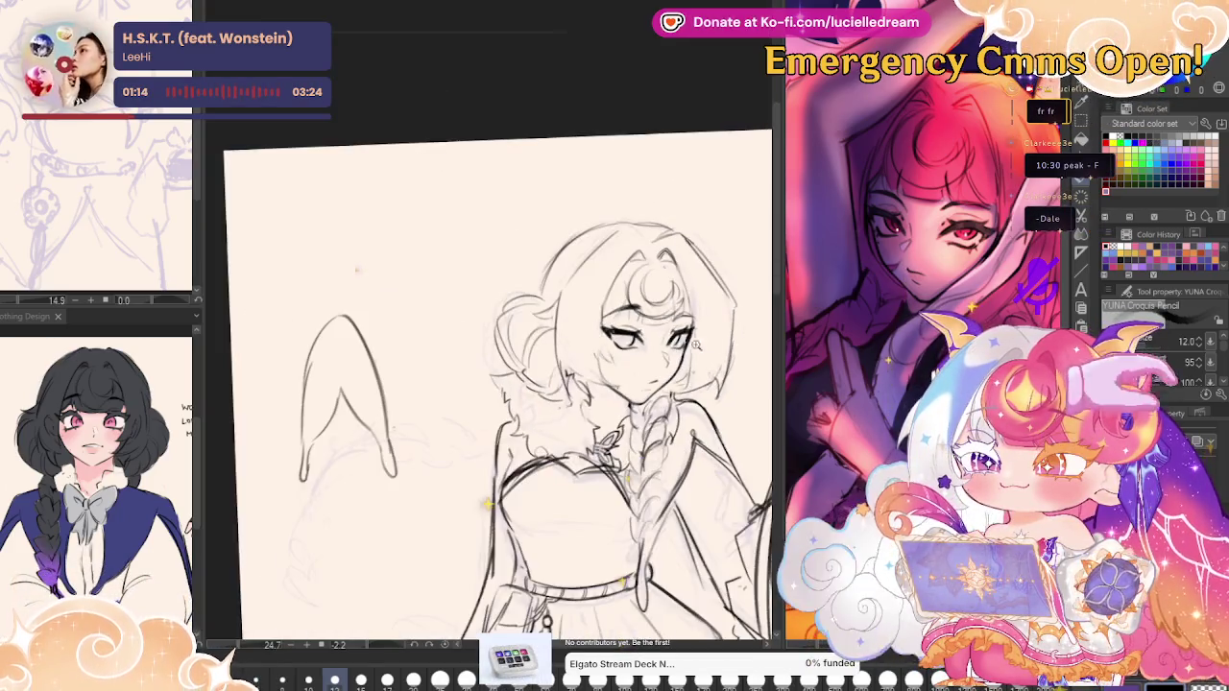
{"action": "mouse_move", "coordinate": [947, 538]}
{"action": "left_mouse_down"}
{"action": "mouse_move", "coordinate": [766, 298]}
{"action": "mouse_move", "coordinate": [766, 271]}
{"action": "left_mouse_up"}
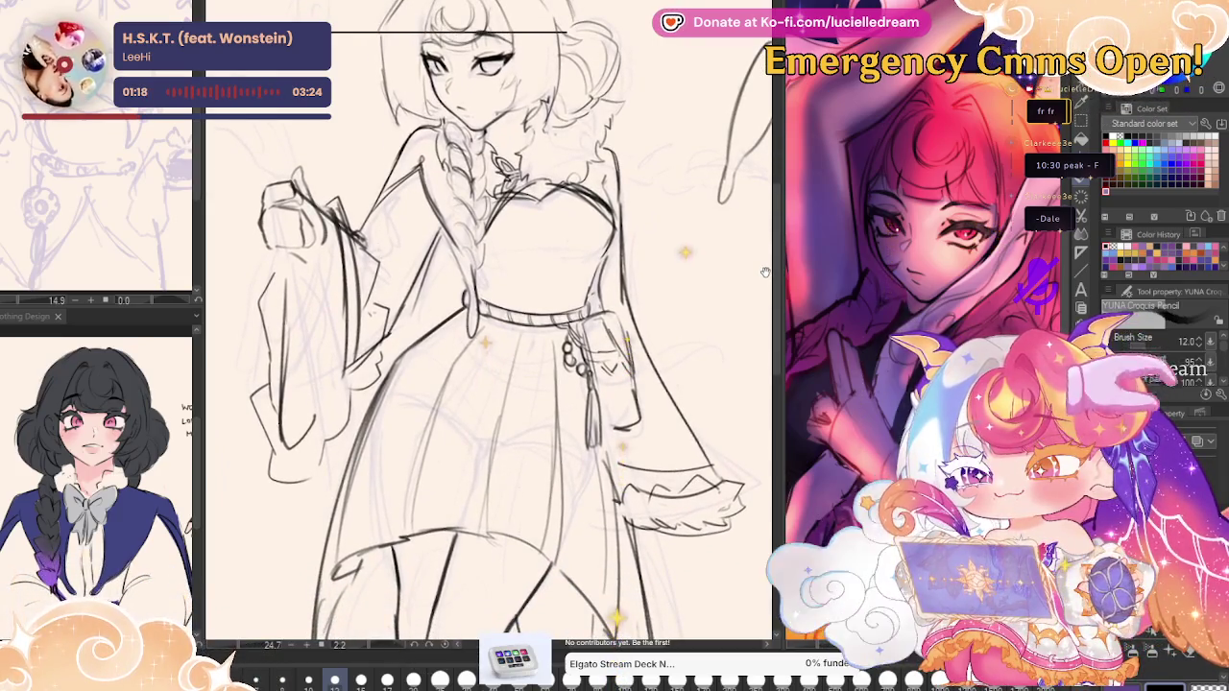
{"action": "scroll", "coordinate": [757, 290], "scroll_direction": "down", "scroll_amount": 3}
{"action": "scroll", "coordinate": [716, 307], "scroll_direction": "up", "scroll_amount": 2}
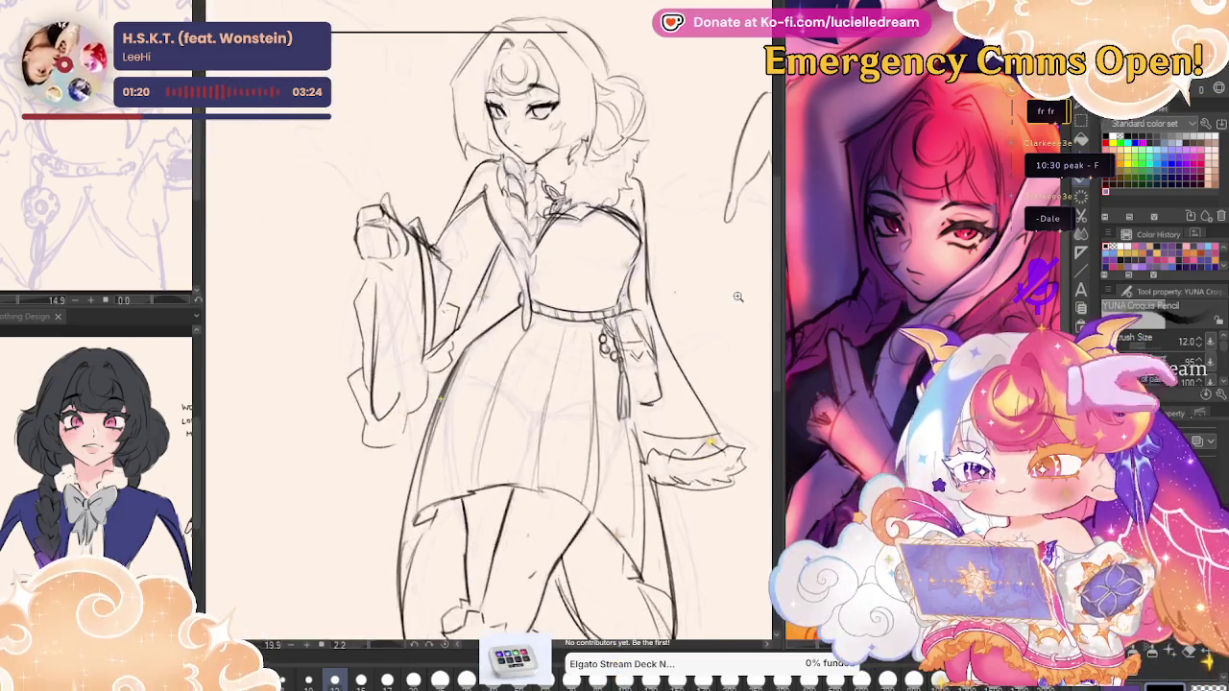
{"action": "scroll", "coordinate": [716, 307], "scroll_direction": "up", "scroll_amount": 1}
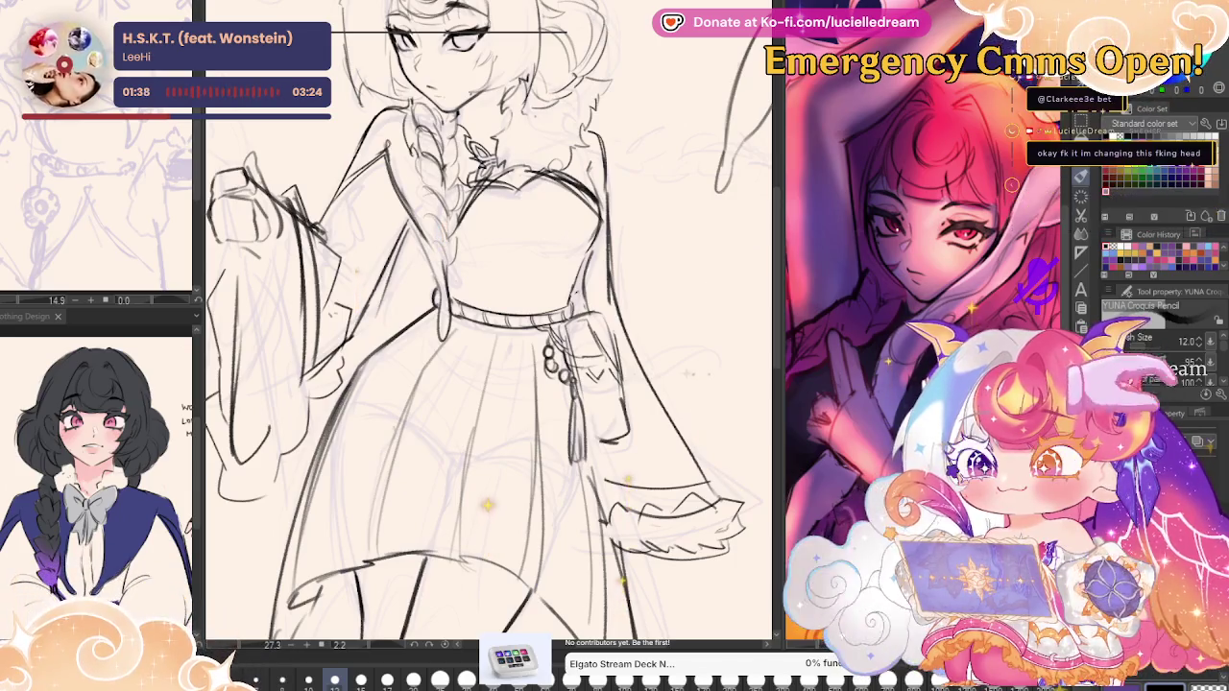
{"action": "scroll", "coordinate": [480, 316], "scroll_direction": "up", "scroll_amount": 5}
{"action": "scroll", "coordinate": [480, 317], "scroll_direction": "up", "scroll_amount": 3}
{"action": "scroll", "coordinate": [461, 221], "scroll_direction": "up", "scroll_amount": 2}
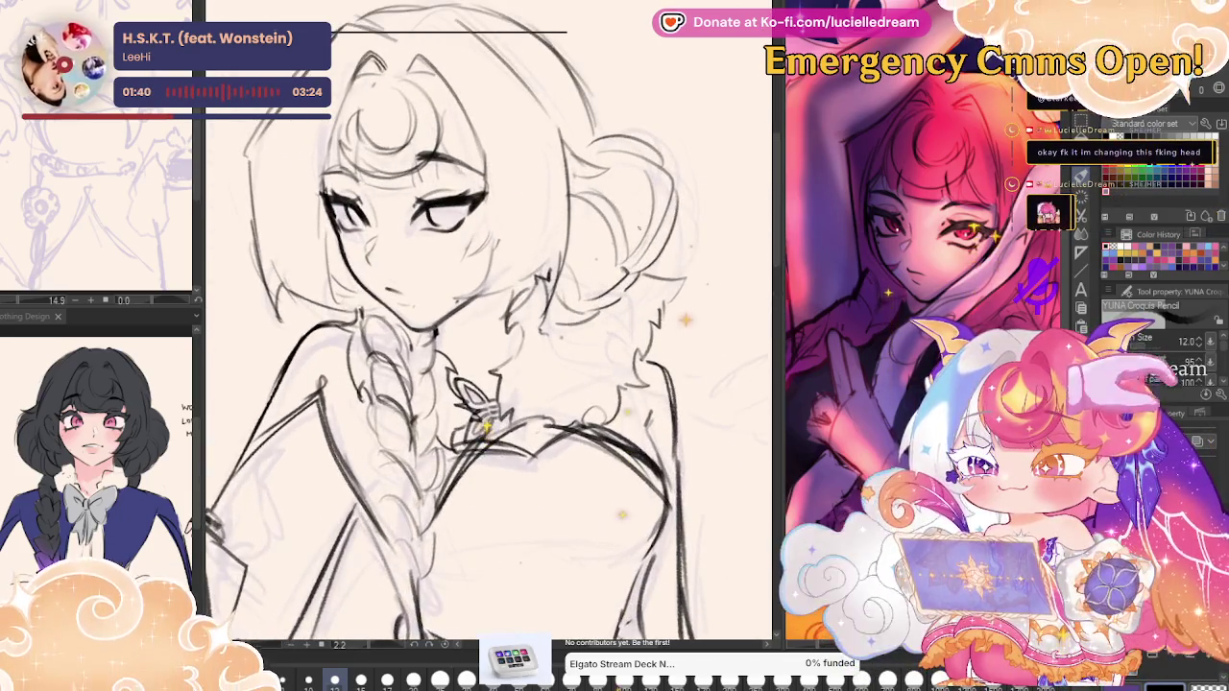
{"action": "scroll", "coordinate": [672, 240], "scroll_direction": "down", "scroll_amount": 2}
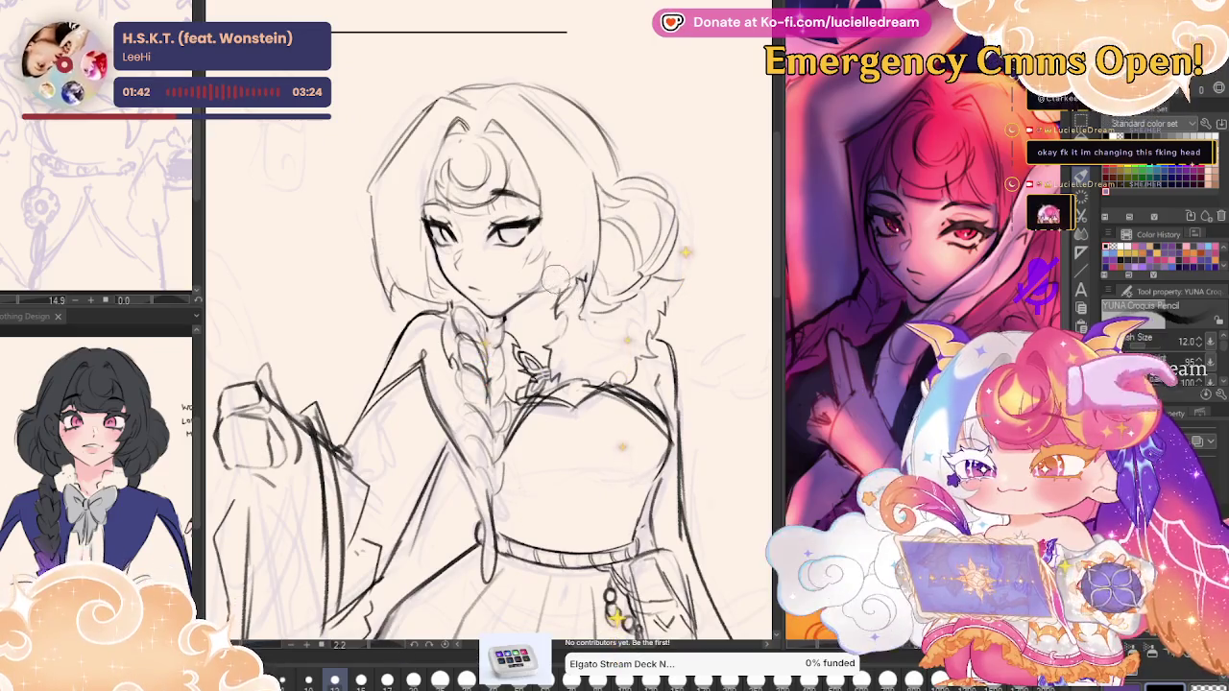
{"action": "mouse_move", "coordinate": [460, 192]}
{"action": "left_mouse_down"}
{"action": "mouse_move", "coordinate": [434, 91]}
{"action": "mouse_move", "coordinate": [423, 230]}
{"action": "mouse_move", "coordinate": [499, 288]}
{"action": "mouse_move", "coordinate": [447, 121]}
{"action": "mouse_move", "coordinate": [628, 142]}
{"action": "left_mouse_up"}
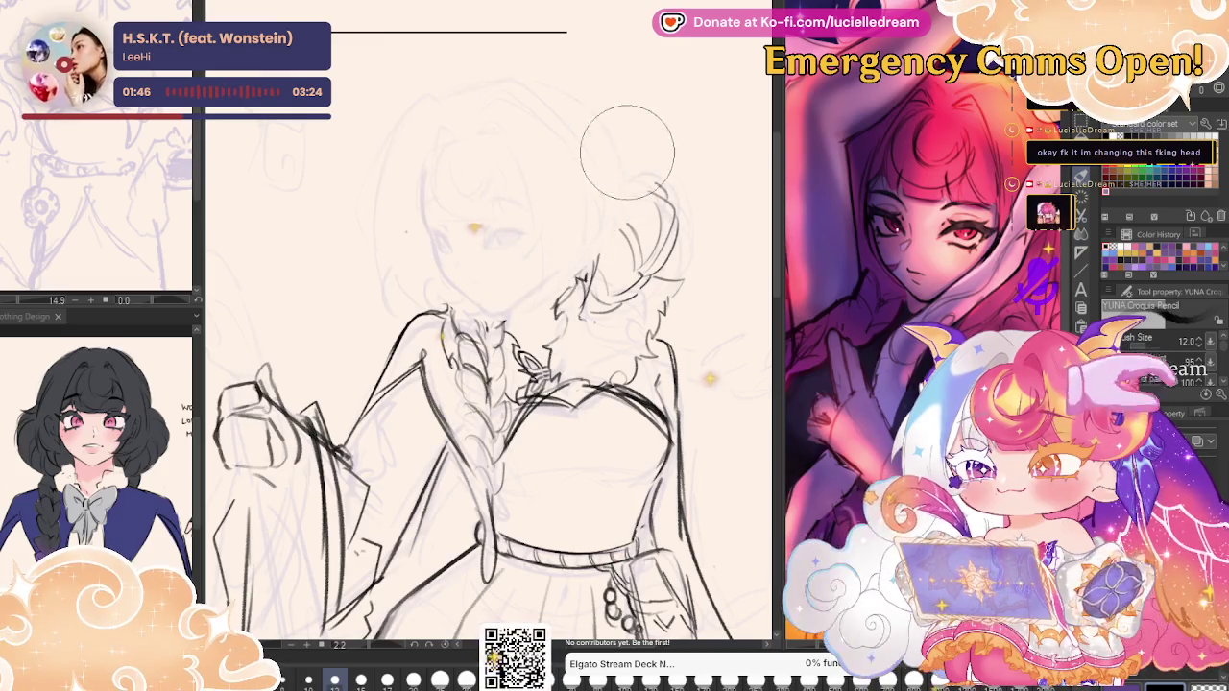
Mirror-check the erased head, zoom in, and sketch the new face's left contour.
{"action": "key", "text": "h"}
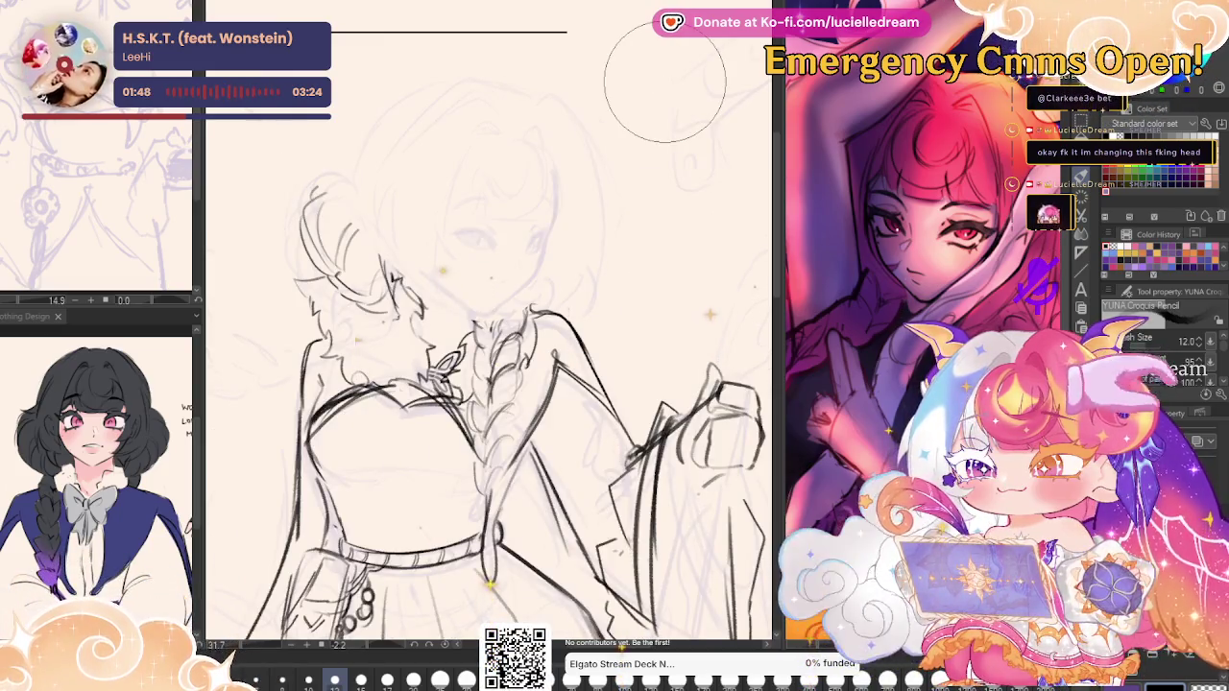
{"action": "key", "text": "h"}
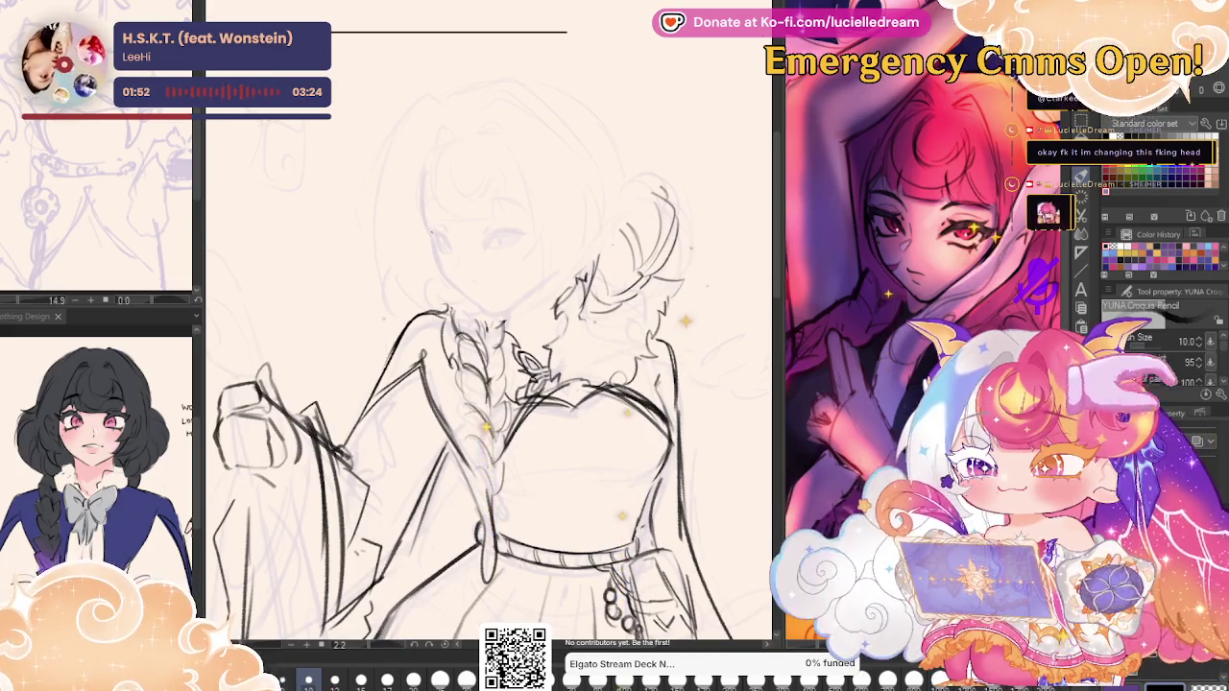
{"action": "scroll", "coordinate": [568, 173], "scroll_direction": "up", "scroll_amount": 2}
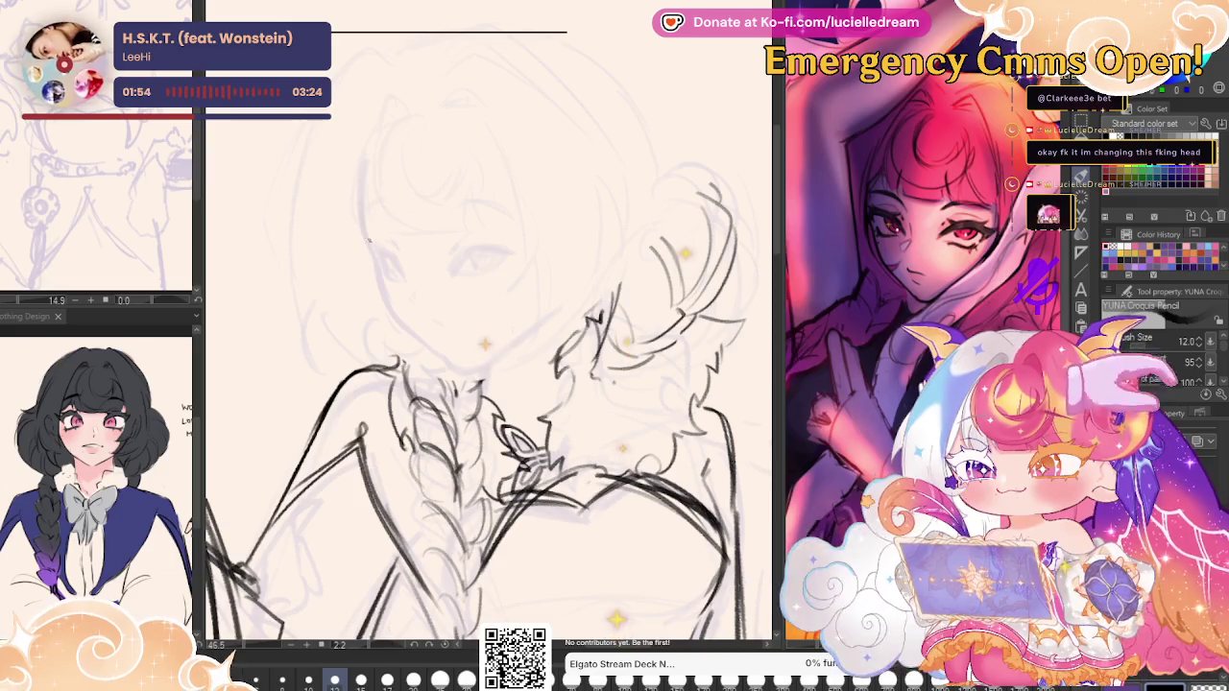
{"action": "mouse_move", "coordinate": [365, 216]}
{"action": "left_mouse_down"}
{"action": "mouse_move", "coordinate": [386, 309]}
{"action": "mouse_move", "coordinate": [439, 353]}
{"action": "left_mouse_up"}
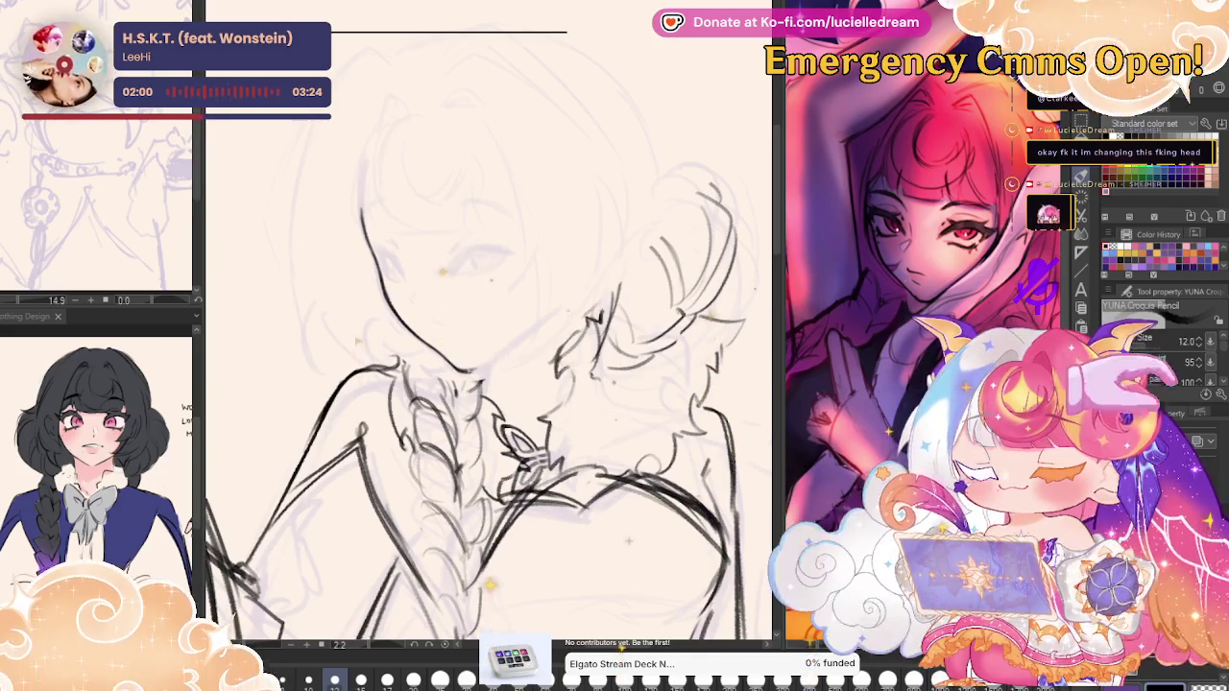
Extend the chin line toward the hair and draw a curved eye line, mirror-checking the face.
{"action": "left_click_drag", "start_coordinate": [470, 369], "coordinate": [565, 307]}
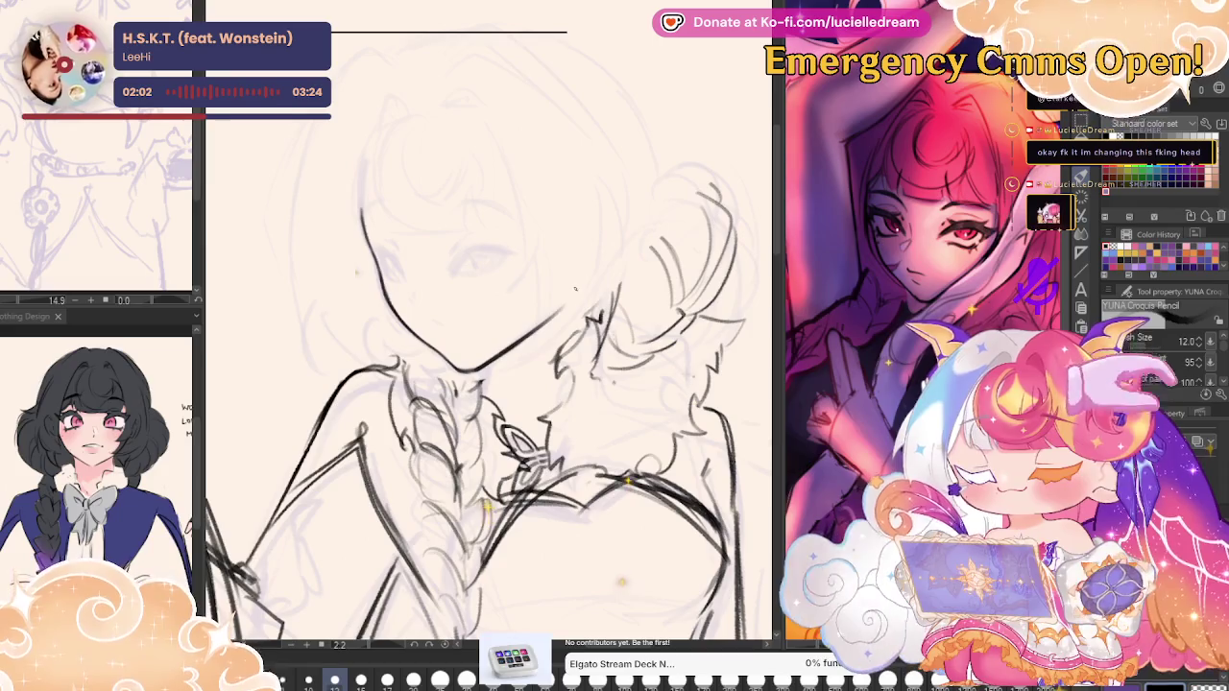
{"action": "key", "text": "h"}
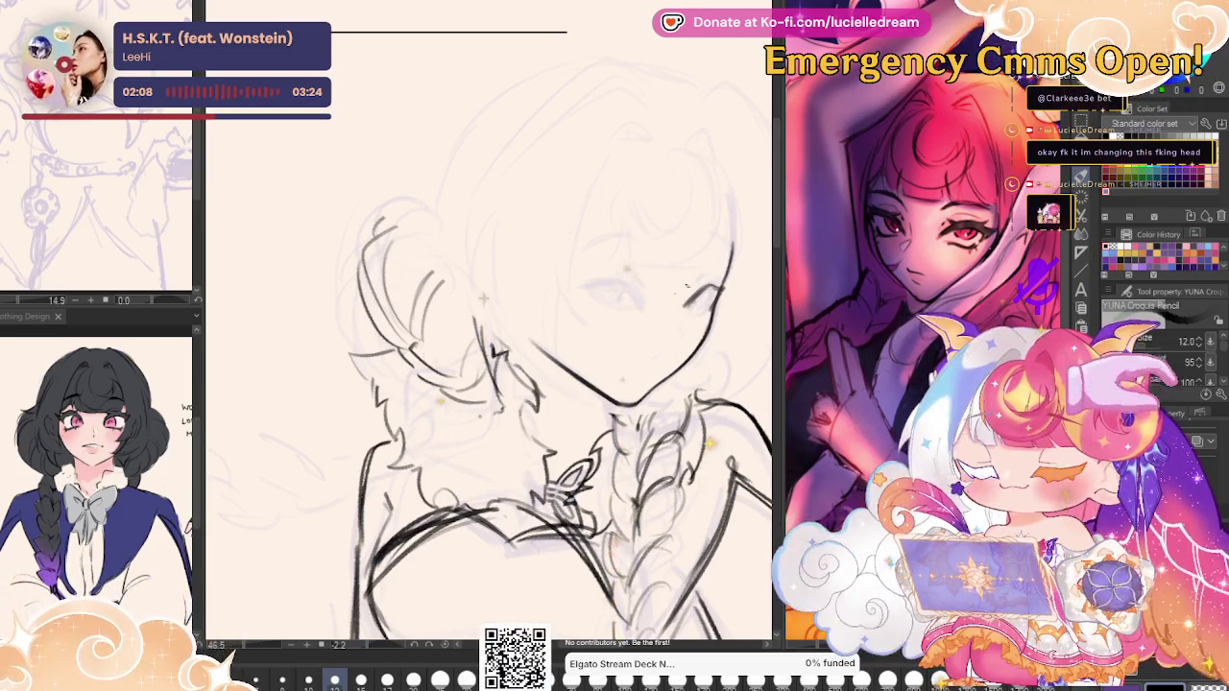
{"action": "key", "text": "h"}
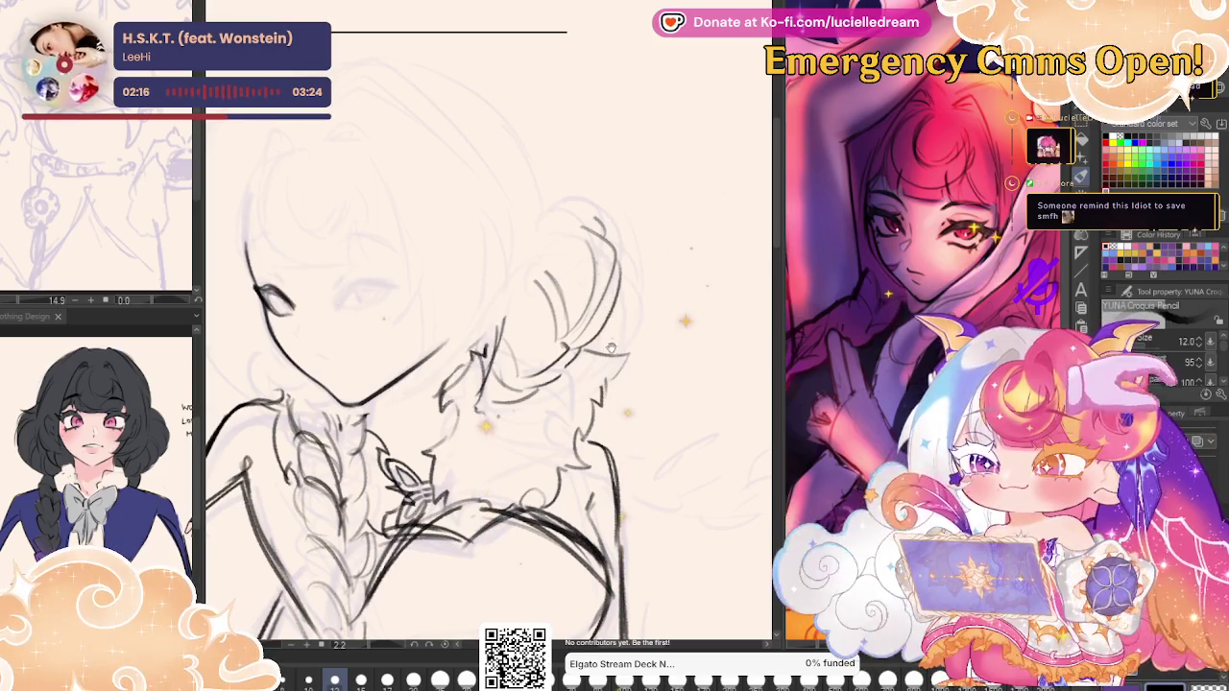
{"action": "key", "text": "h"}
{"action": "left_click_drag", "start_coordinate": [456, 312], "coordinate": [509, 334]}
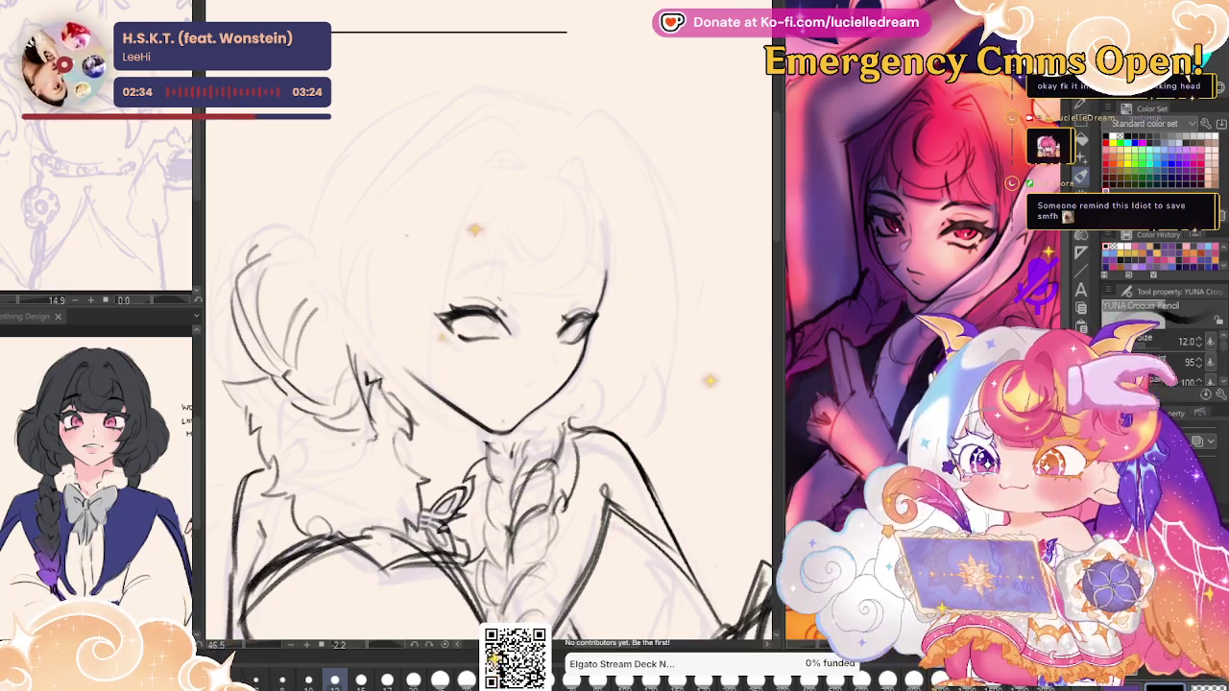
Erase stray strokes around the left eye with a larger eraser, mirroring the view to compare.
{"action": "key", "text": "h"}
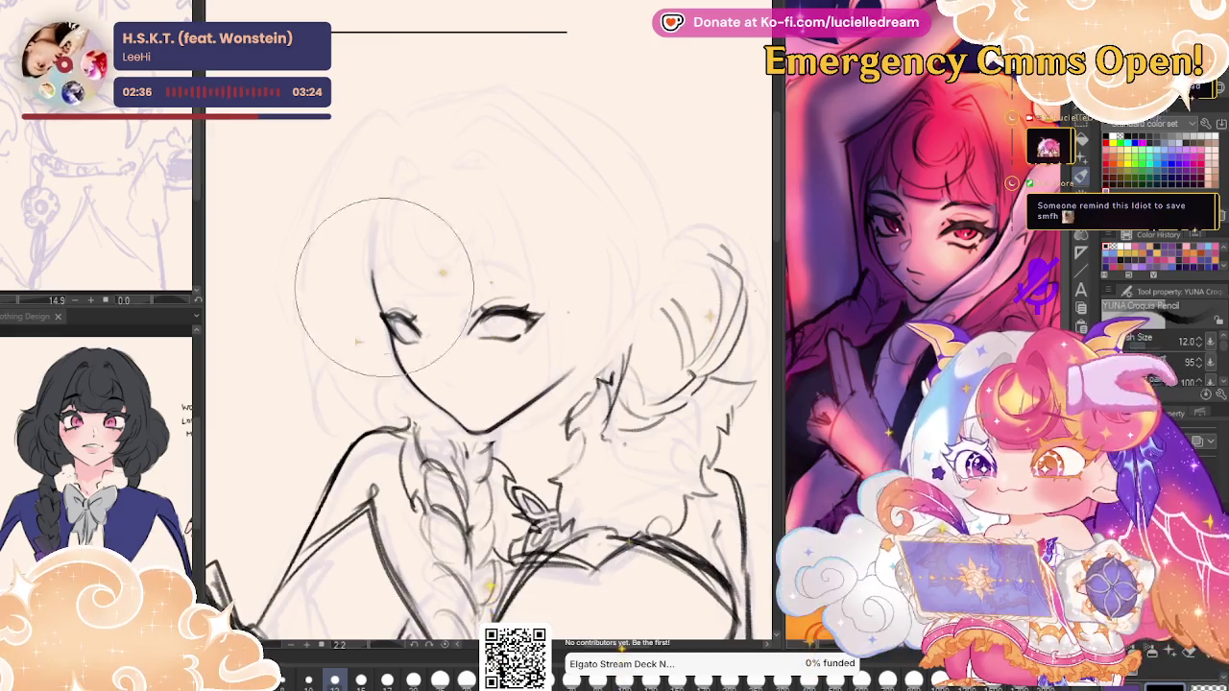
{"action": "left_click_drag", "start_coordinate": [417, 322], "coordinate": [408, 315]}
{"action": "key", "text": "e"}
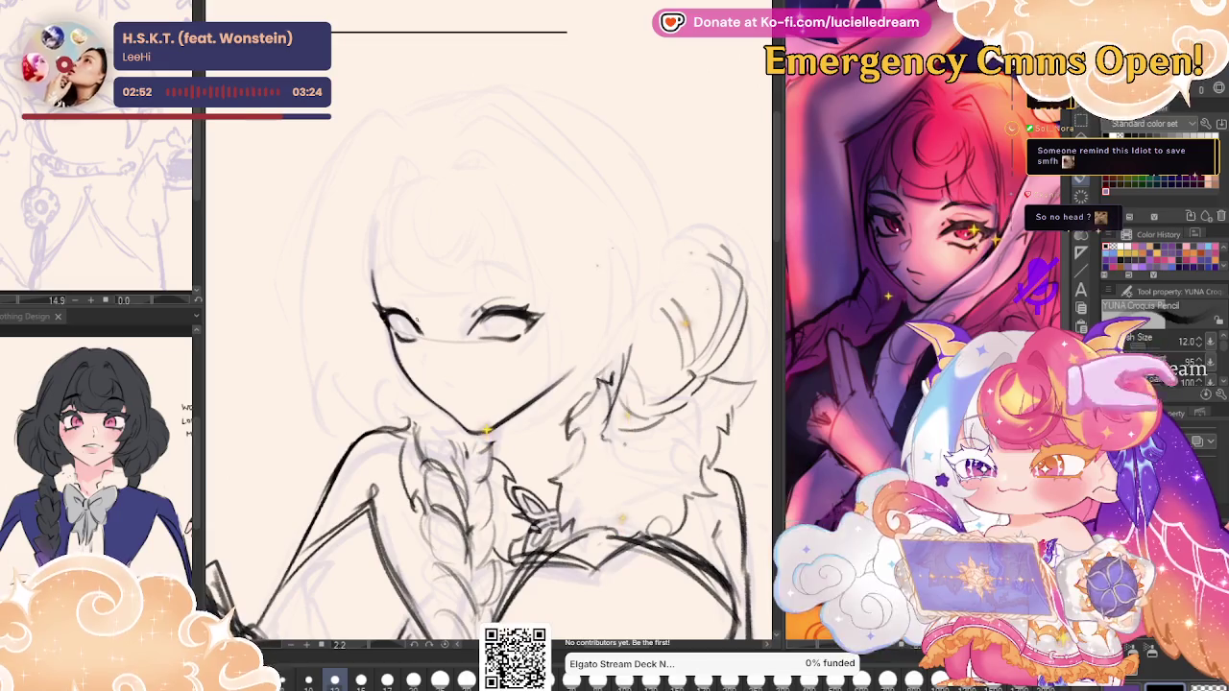
{"action": "key", "text": "h"}
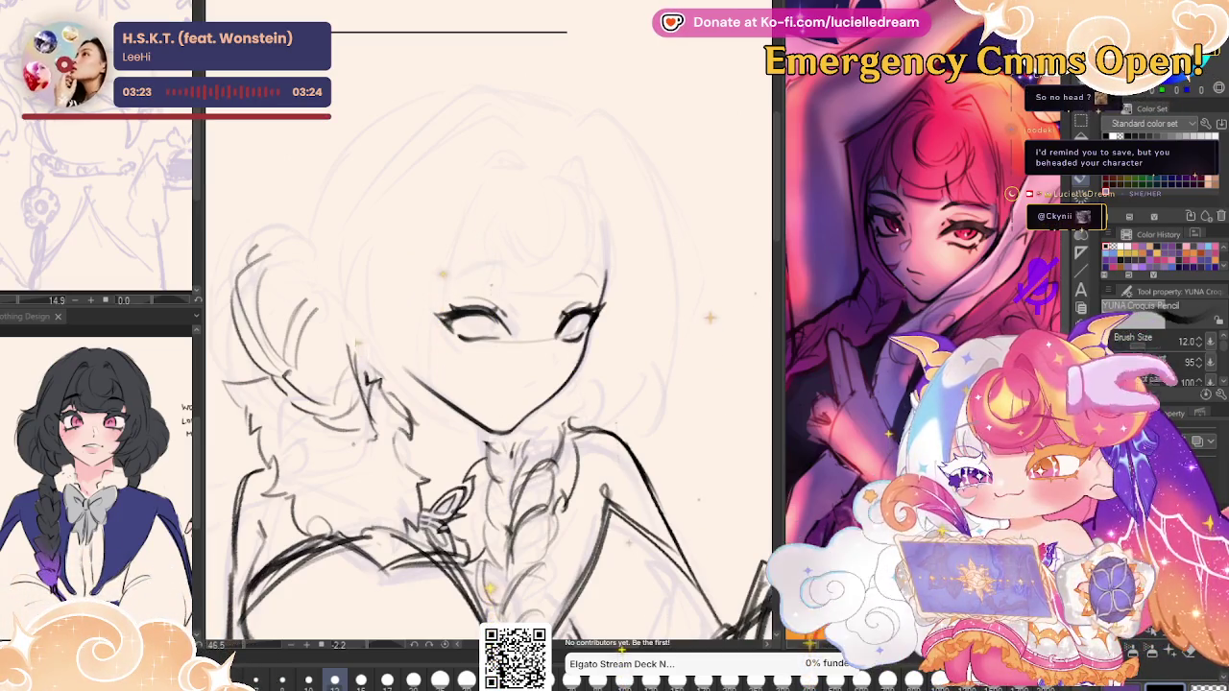
{"action": "key", "text": "h"}
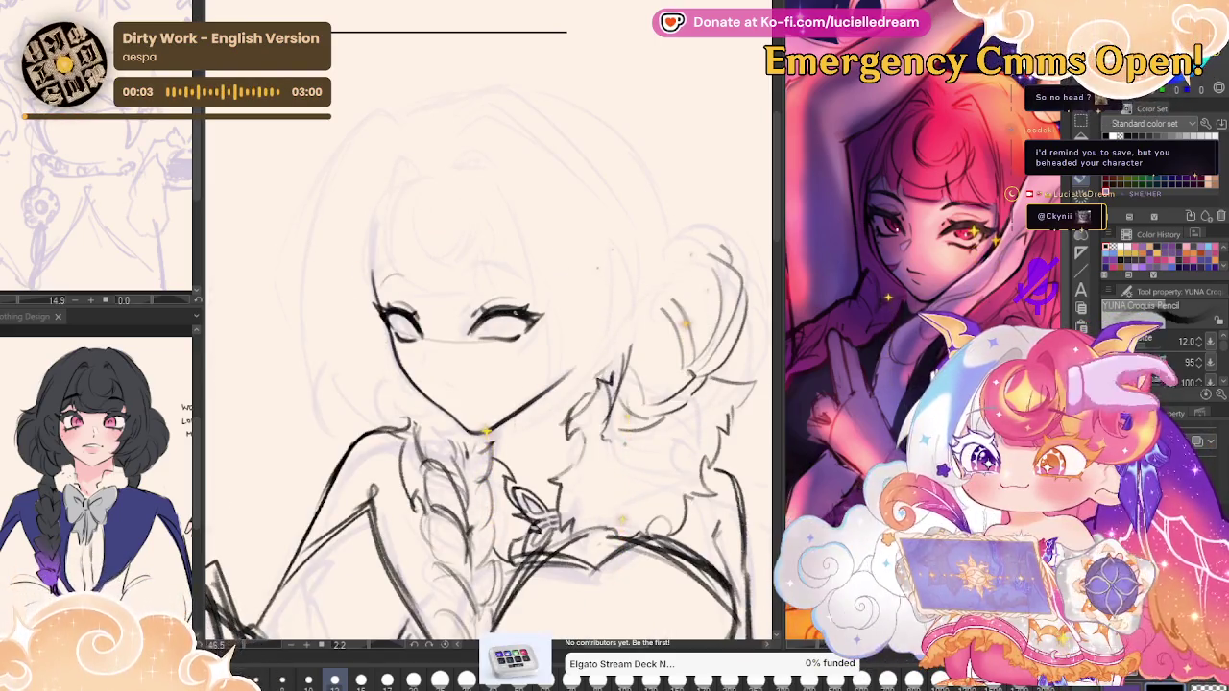
{"action": "key", "text": "h"}
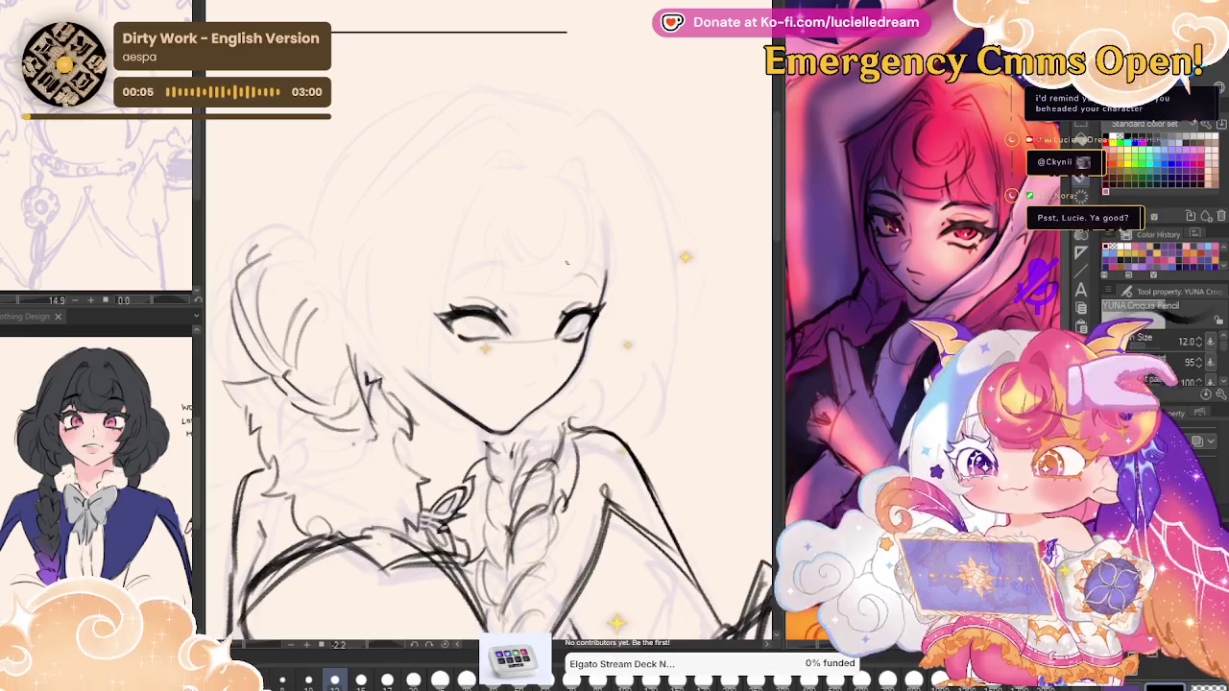
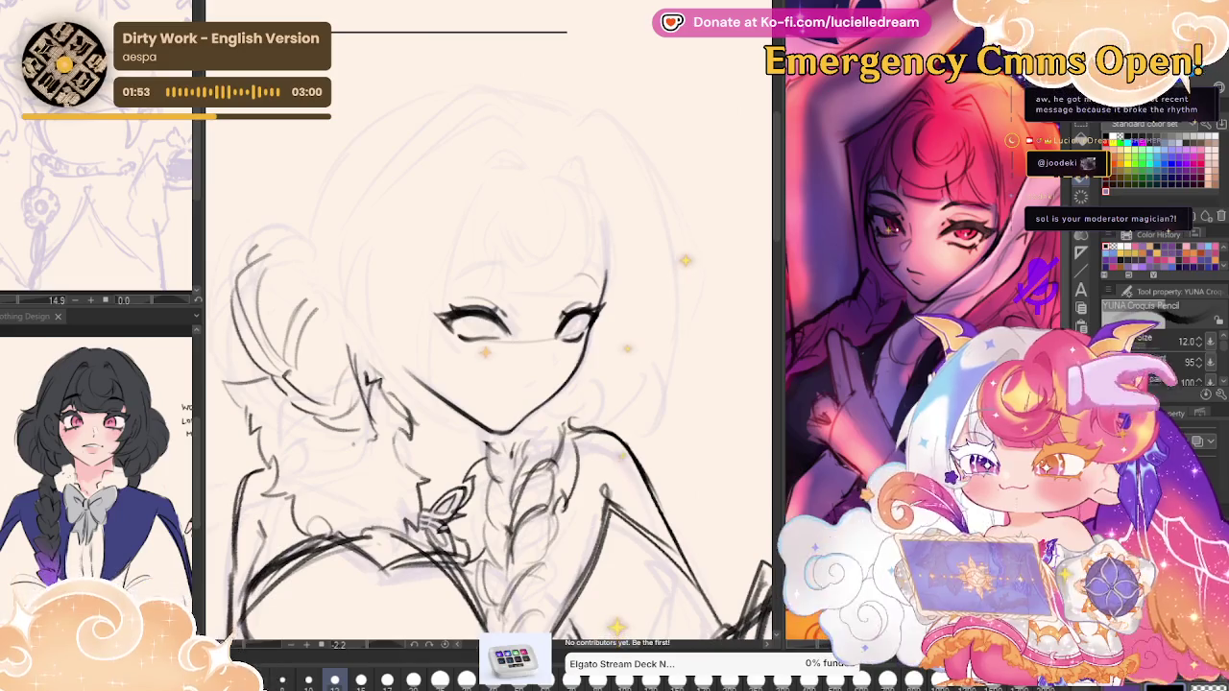
Zoom in on the girl's face and undo the stray faint stroke across the eye line.
{"action": "left_click_drag", "start_coordinate": [653, 255], "coordinate": [706, 235]}
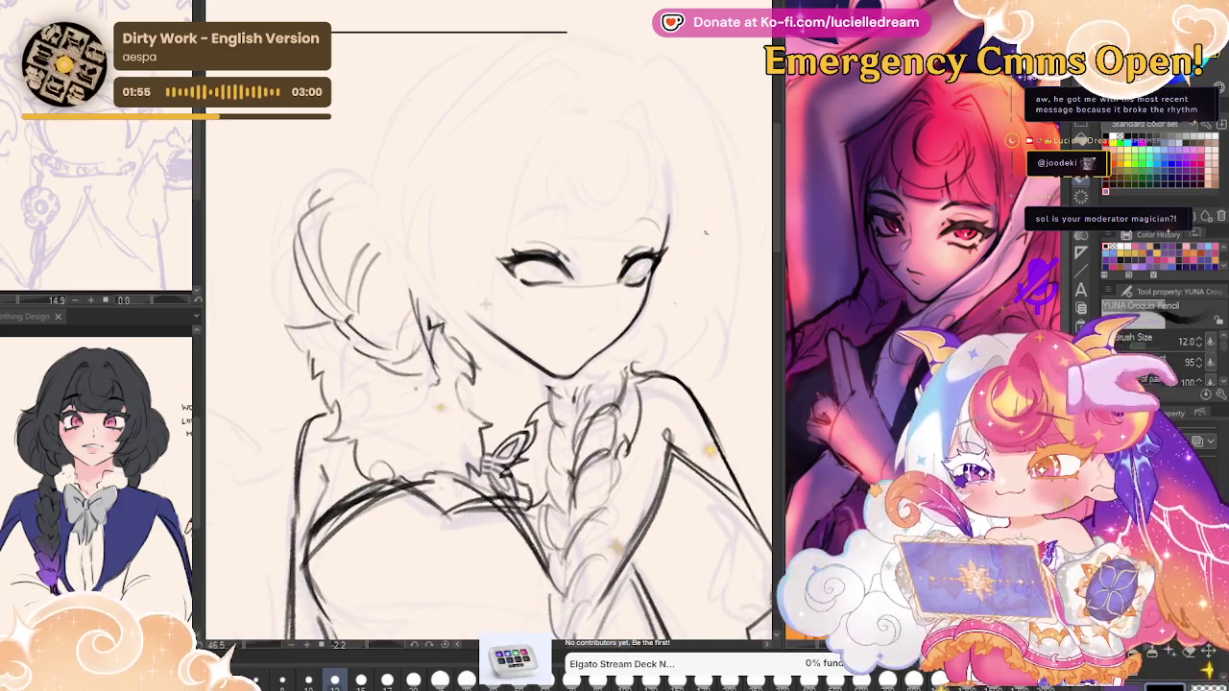
{"action": "left_click_drag", "start_coordinate": [635, 299], "coordinate": [669, 274]}
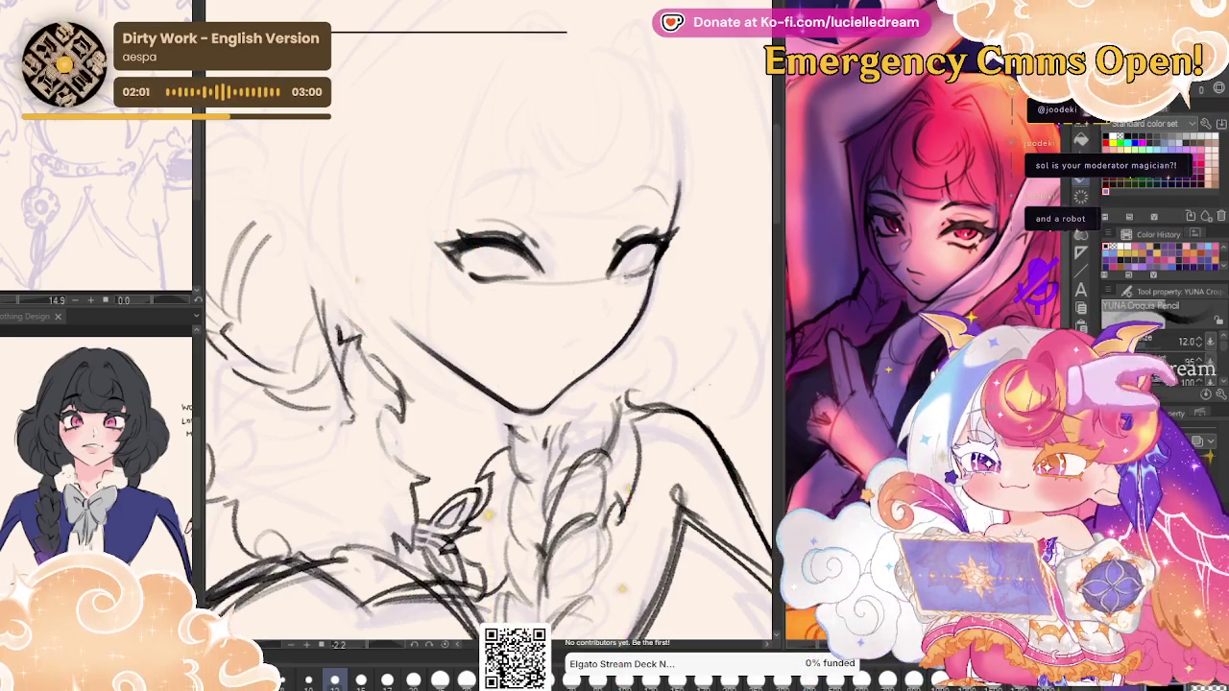
{"action": "left_click_drag", "start_coordinate": [531, 230], "coordinate": [685, 227]}
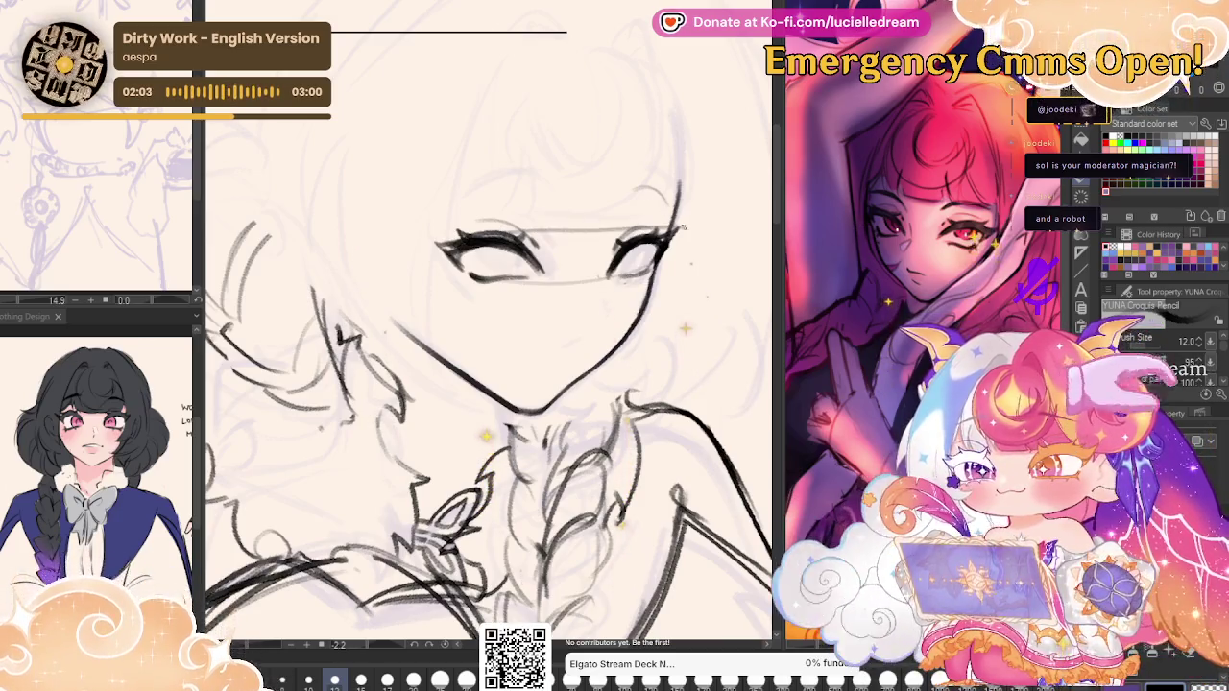
{"action": "key", "text": "ctrl+z"}
{"action": "key", "text": "m"}
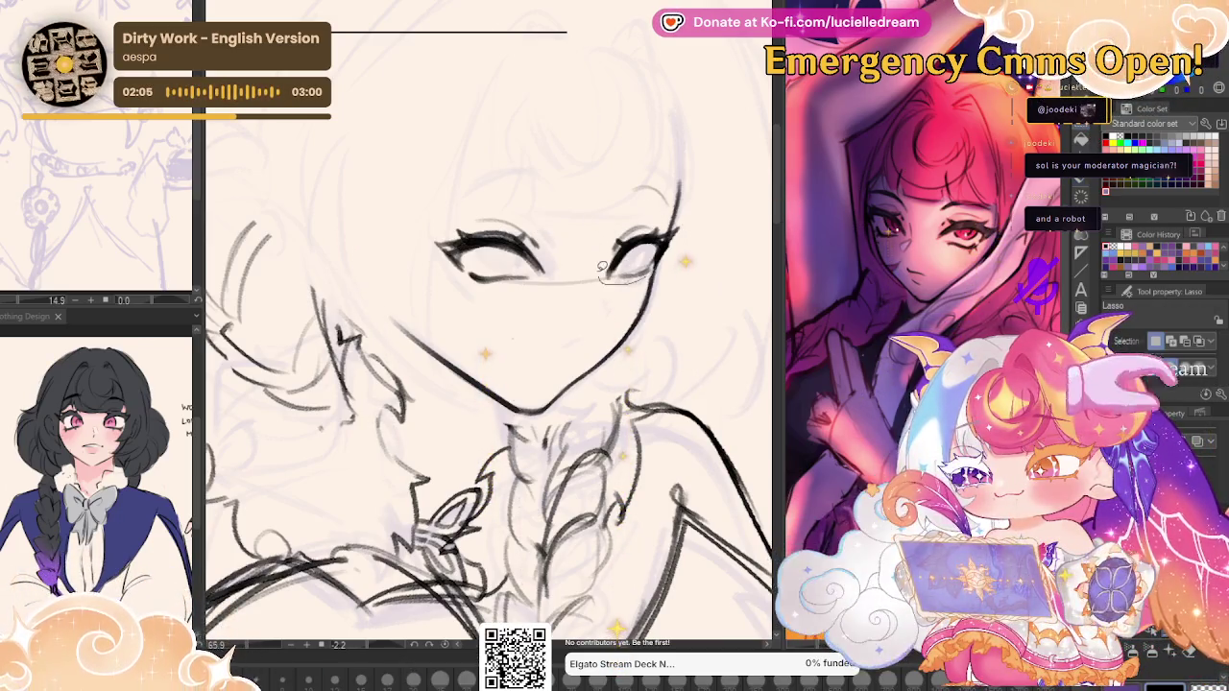
Reposition the selected eye with a transform, then mirror the canvas to check it.
{"action": "left_click", "coordinate": [697, 313]}
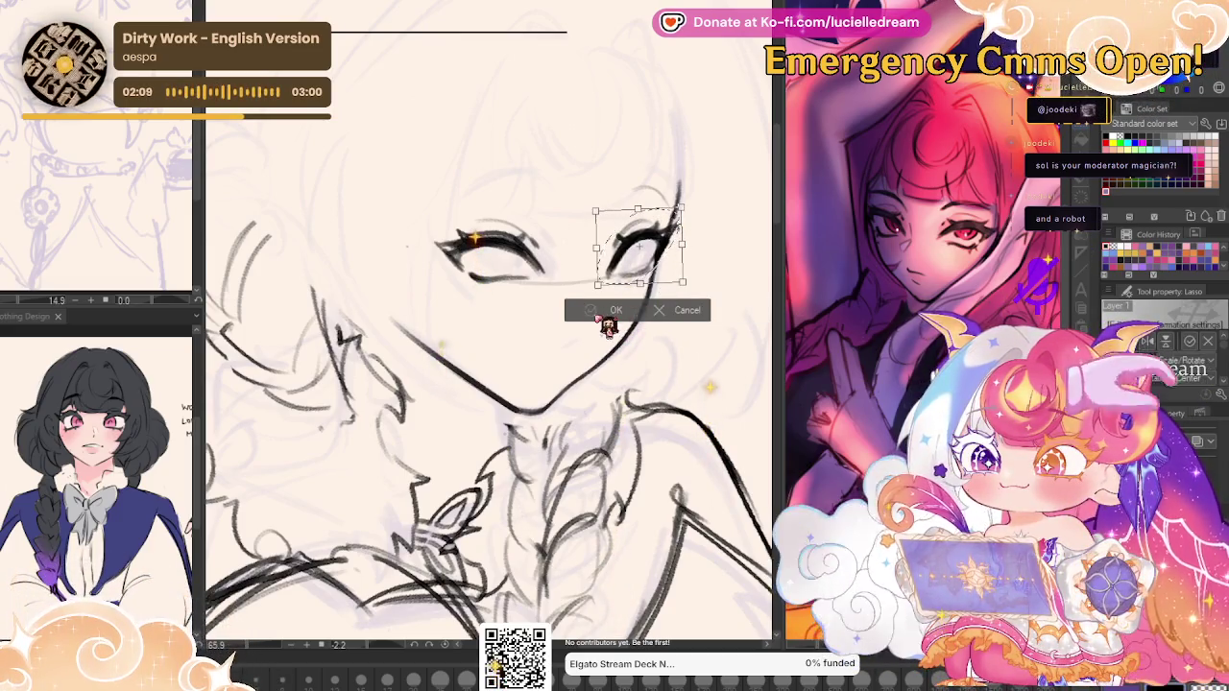
{"action": "left_click", "coordinate": [612, 310]}
{"action": "key", "text": "p"}
{"action": "key", "text": "h"}
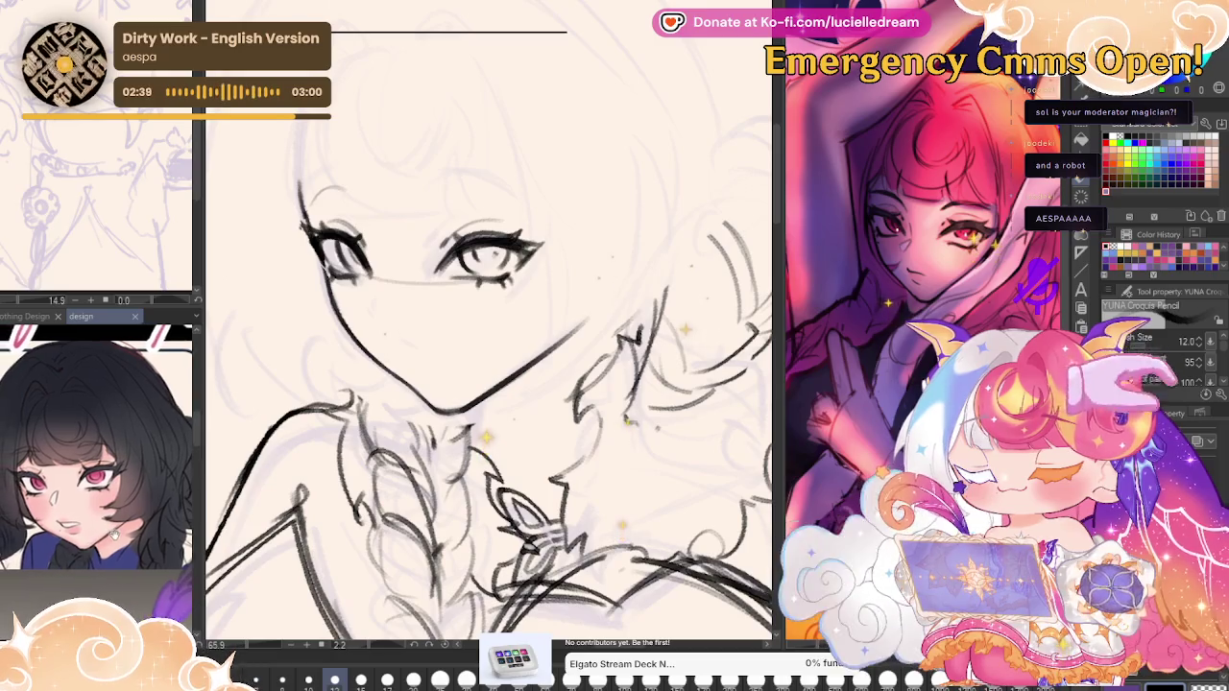
Show the blue-outfit character reference in the Sub View.
{"action": "scroll", "coordinate": [92, 121], "scroll_direction": "down", "scroll_amount": 3}
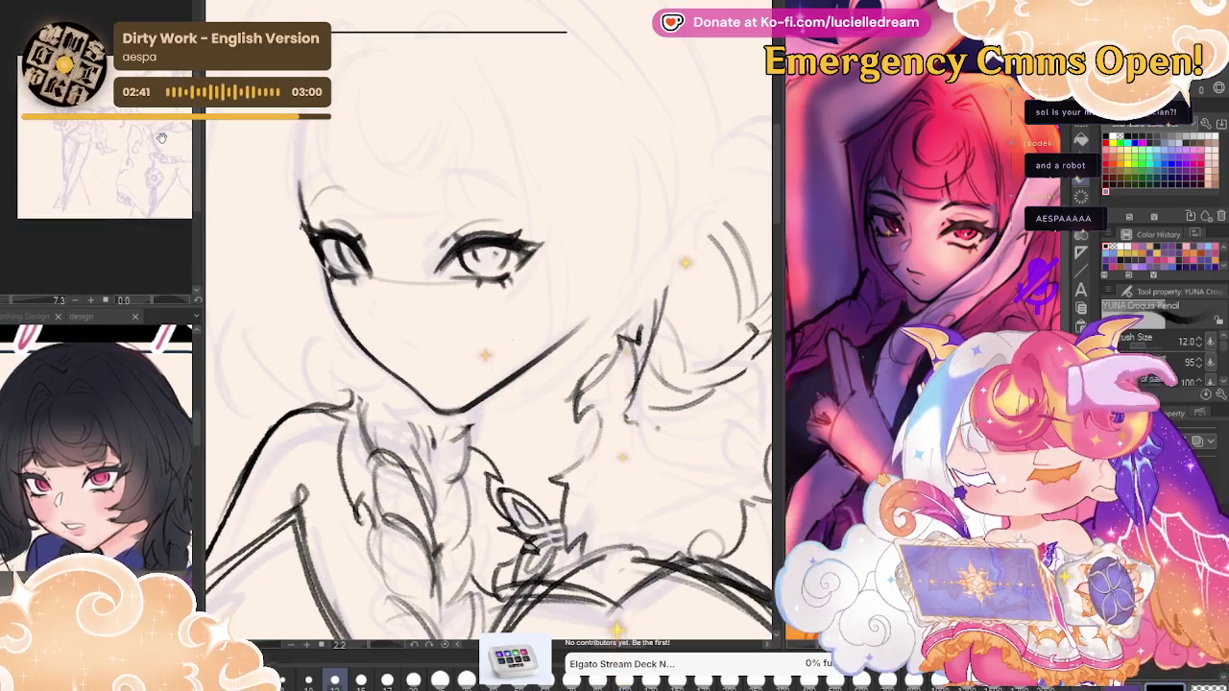
{"action": "scroll", "coordinate": [92, 121], "scroll_direction": "up", "scroll_amount": 3}
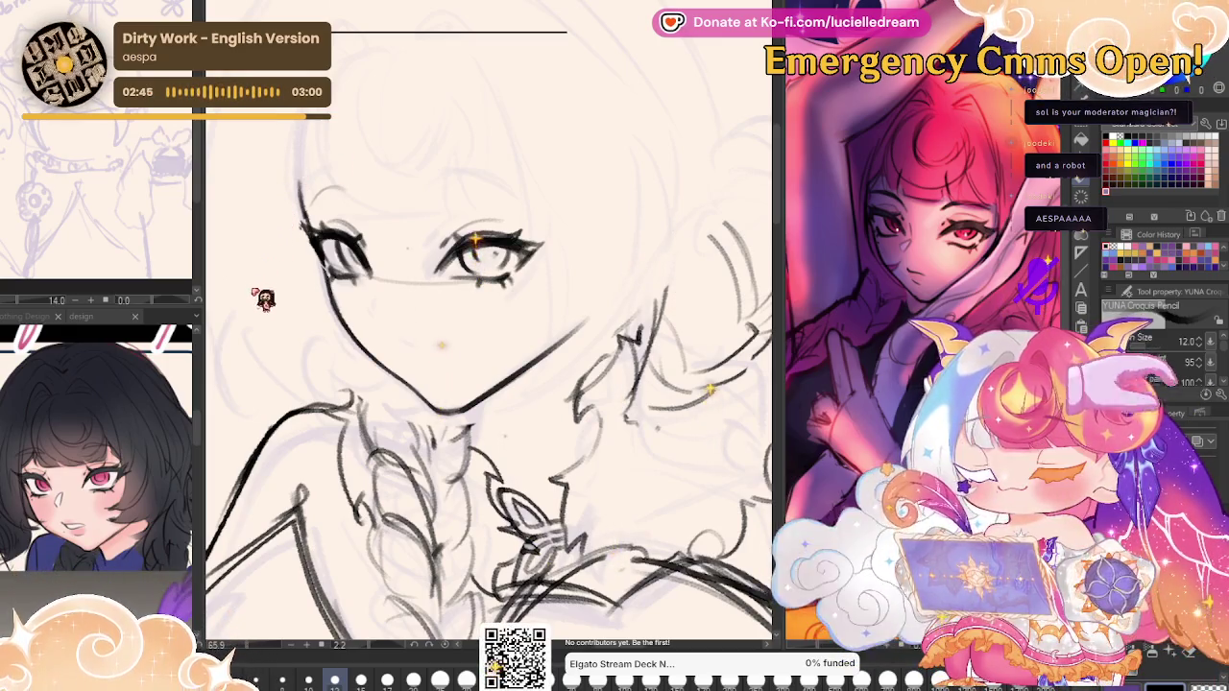
{"action": "left_click", "coordinate": [29, 316]}
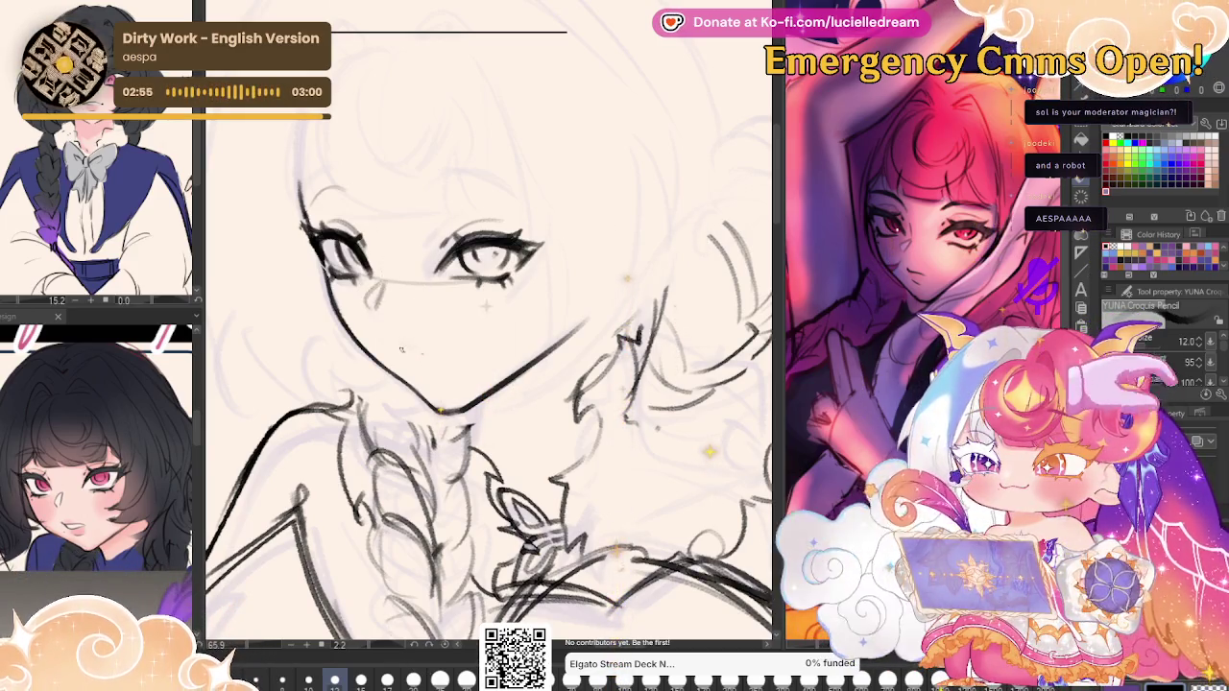
Draw a small mouth and a dark brow arc, mirroring the canvas between strokes.
{"action": "left_click_drag", "start_coordinate": [394, 352], "coordinate": [432, 359]}
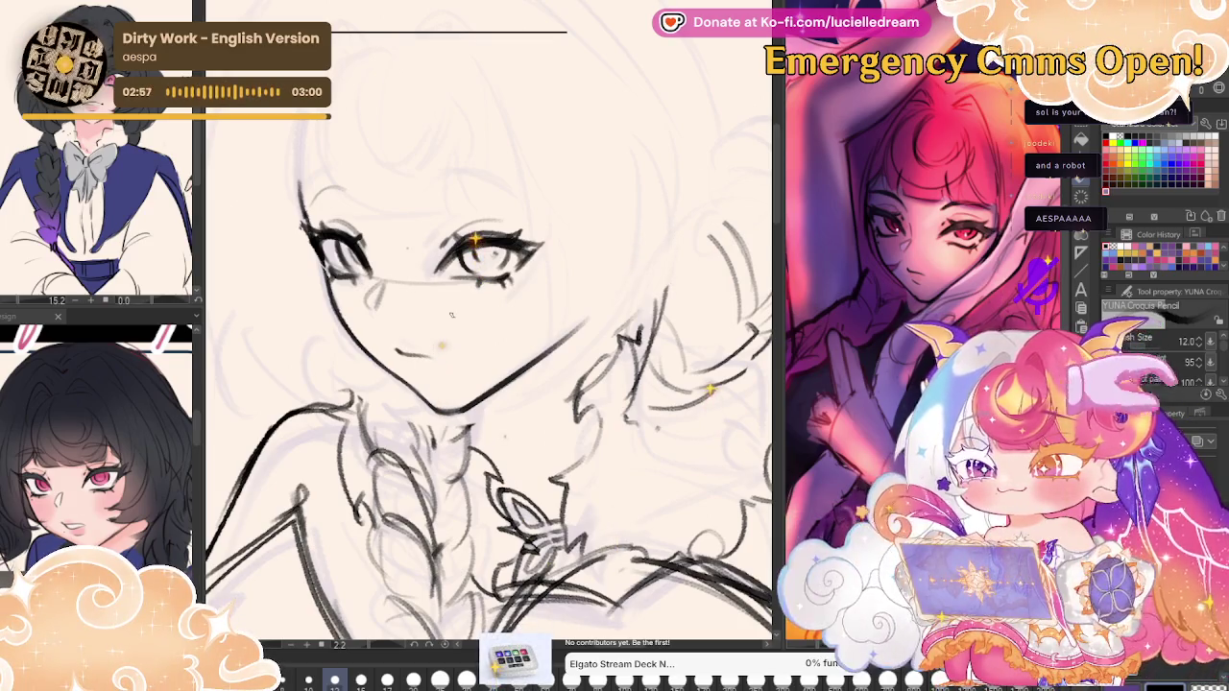
{"action": "key", "text": "h"}
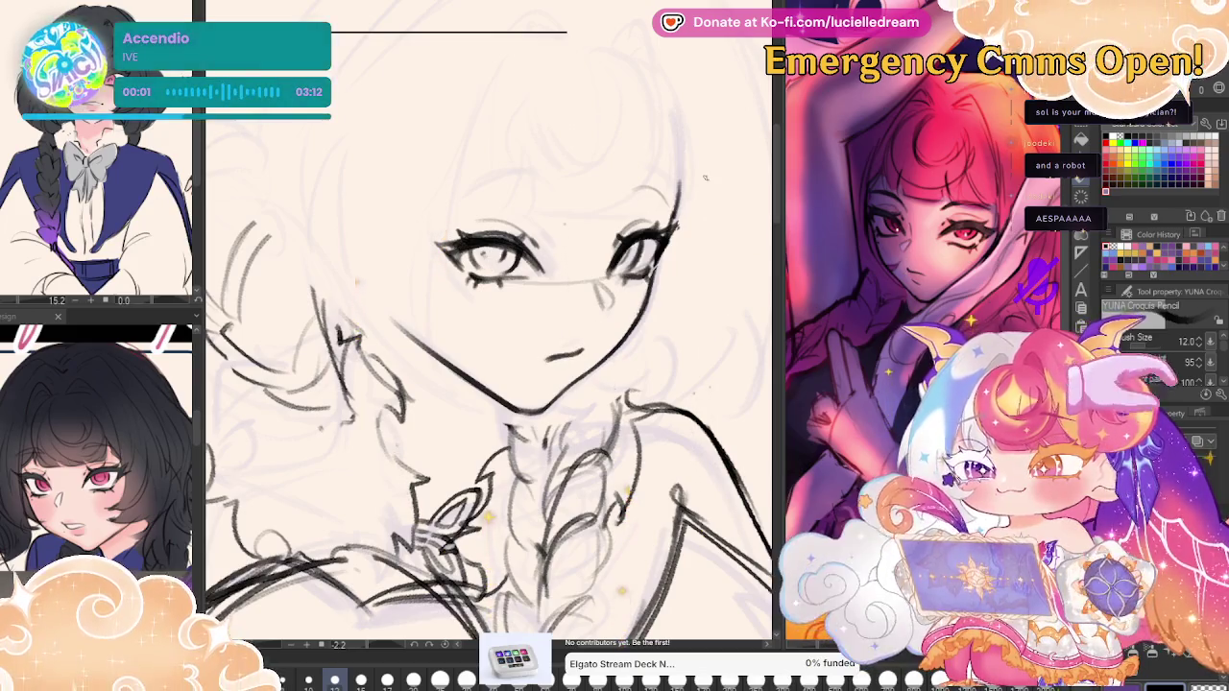
{"action": "left_click_drag", "start_coordinate": [450, 195], "coordinate": [543, 174]}
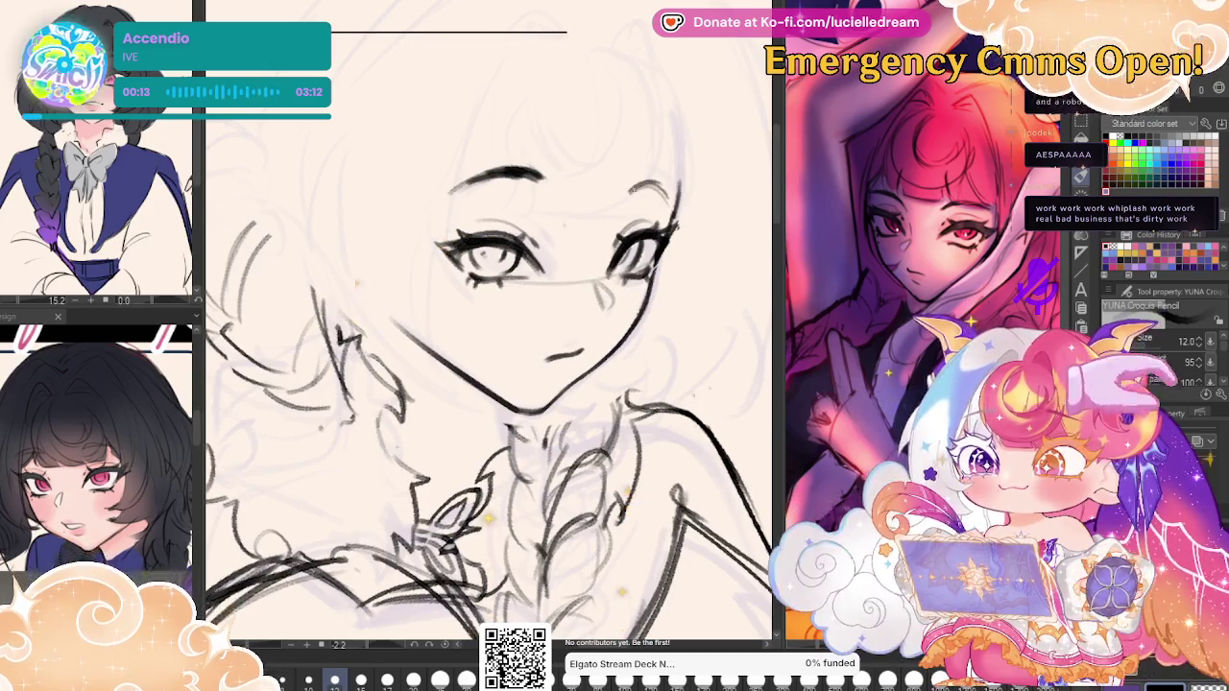
{"action": "key", "text": "h"}
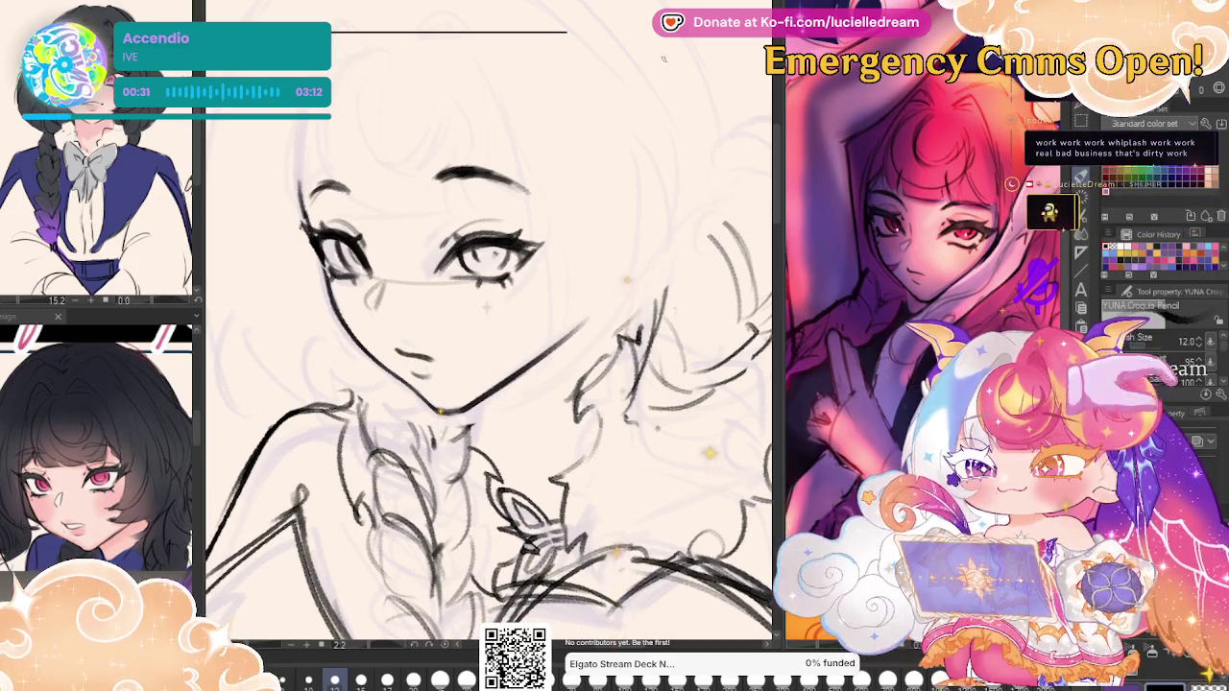
{"action": "scroll", "coordinate": [614, 229], "scroll_direction": "down", "scroll_amount": 3}
Zoom out to check the whole figure, zoom back in, and flip the canvas to compare proportions.
{"action": "scroll", "coordinate": [492, 413], "scroll_direction": "down", "scroll_amount": 2}
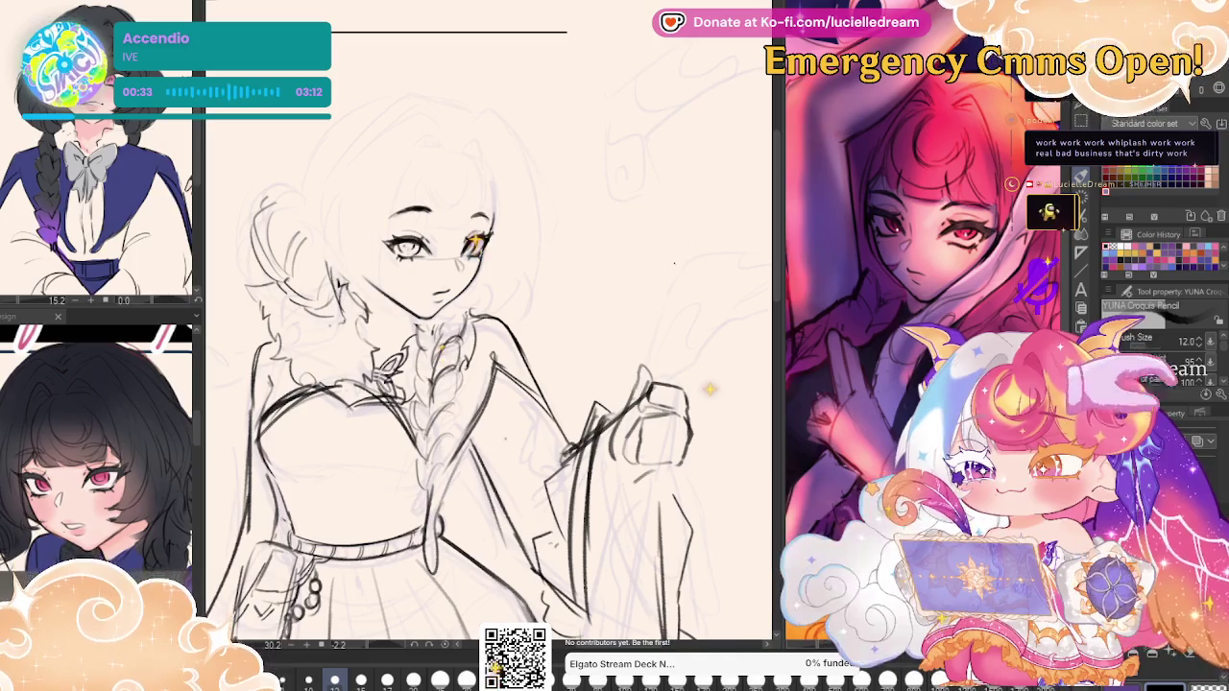
{"action": "scroll", "coordinate": [491, 413], "scroll_direction": "down", "scroll_amount": 2}
{"action": "left_click_drag", "start_coordinate": [718, 445], "coordinate": [668, 222]}
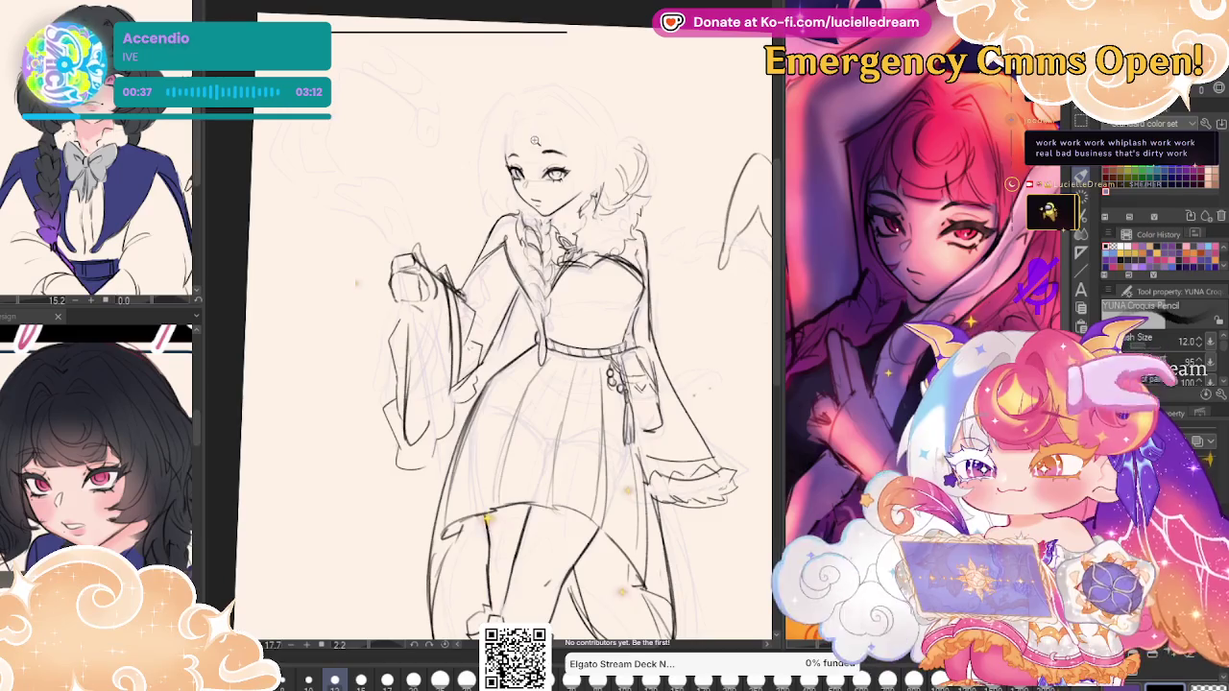
{"action": "scroll", "coordinate": [587, 65], "scroll_direction": "up", "scroll_amount": 3}
{"action": "scroll", "coordinate": [586, 65], "scroll_direction": "up", "scroll_amount": 4}
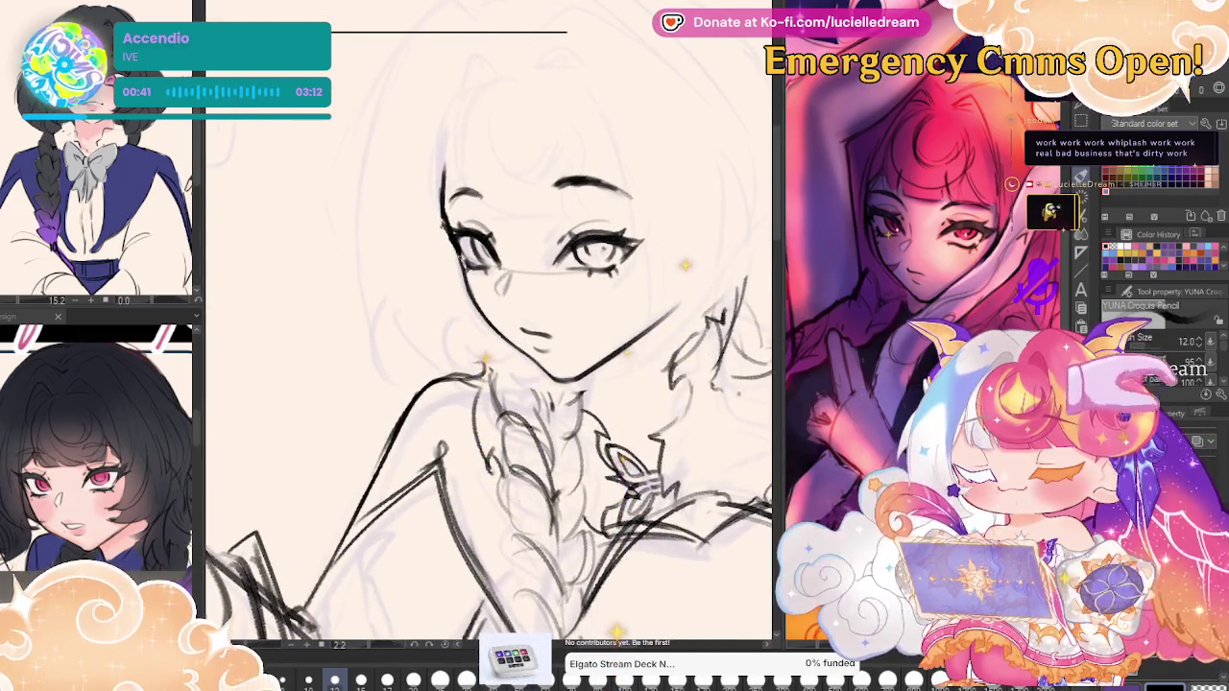
{"action": "key", "text": "h"}
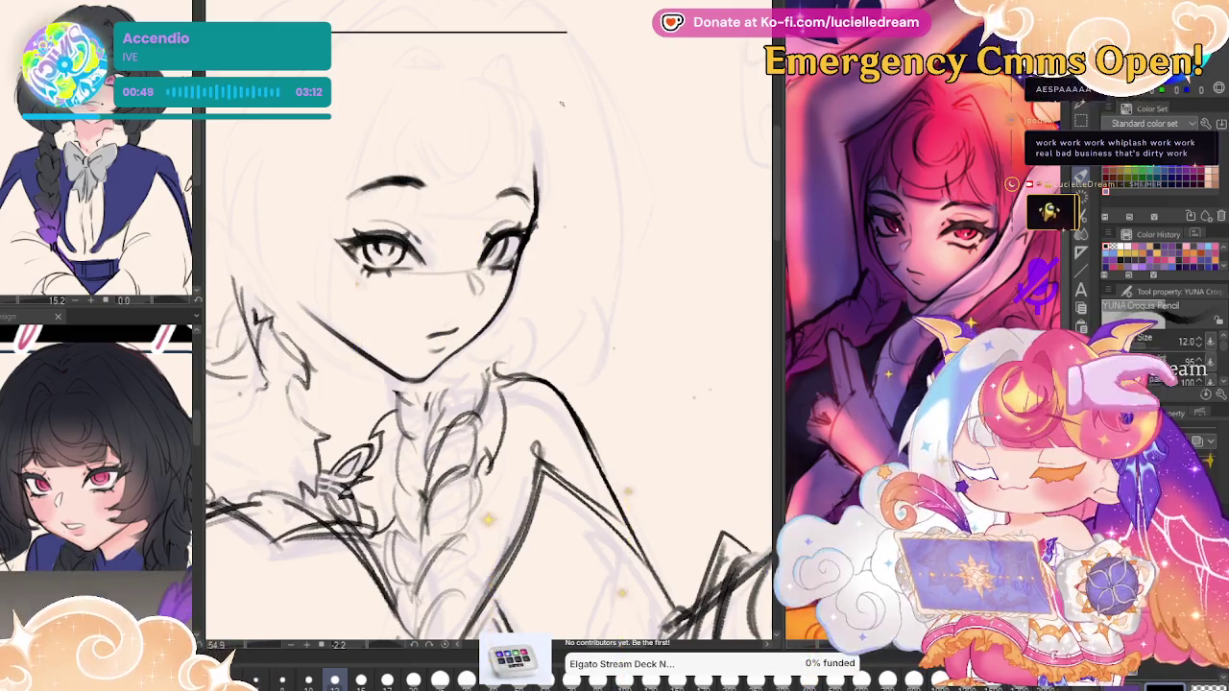
{"action": "key", "text": "h"}
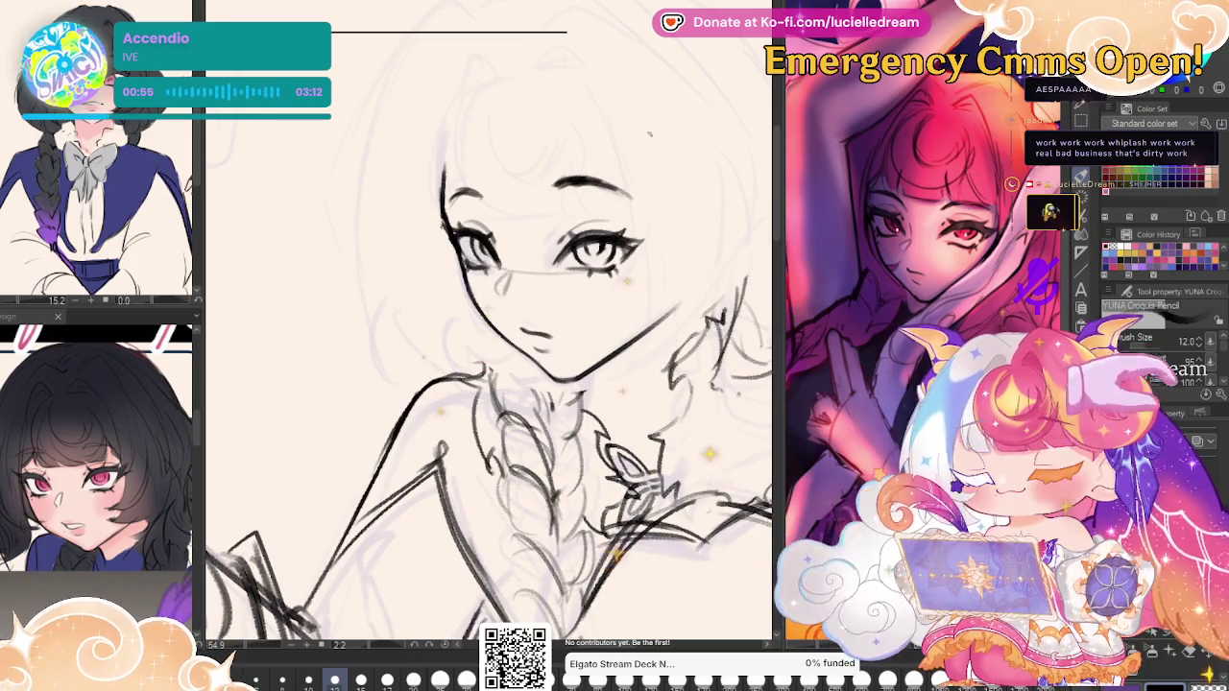
{"action": "key", "text": "h"}
{"action": "key", "text": "h"}
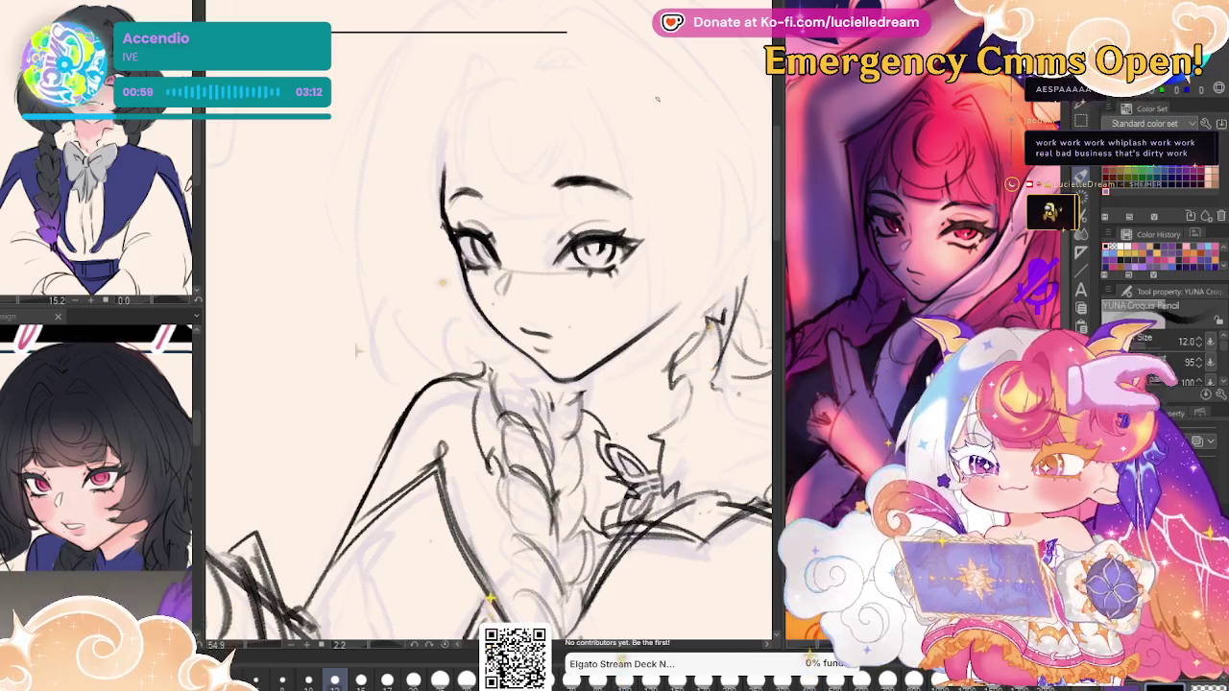
{"action": "key", "text": "h"}
{"action": "key", "text": "h"}
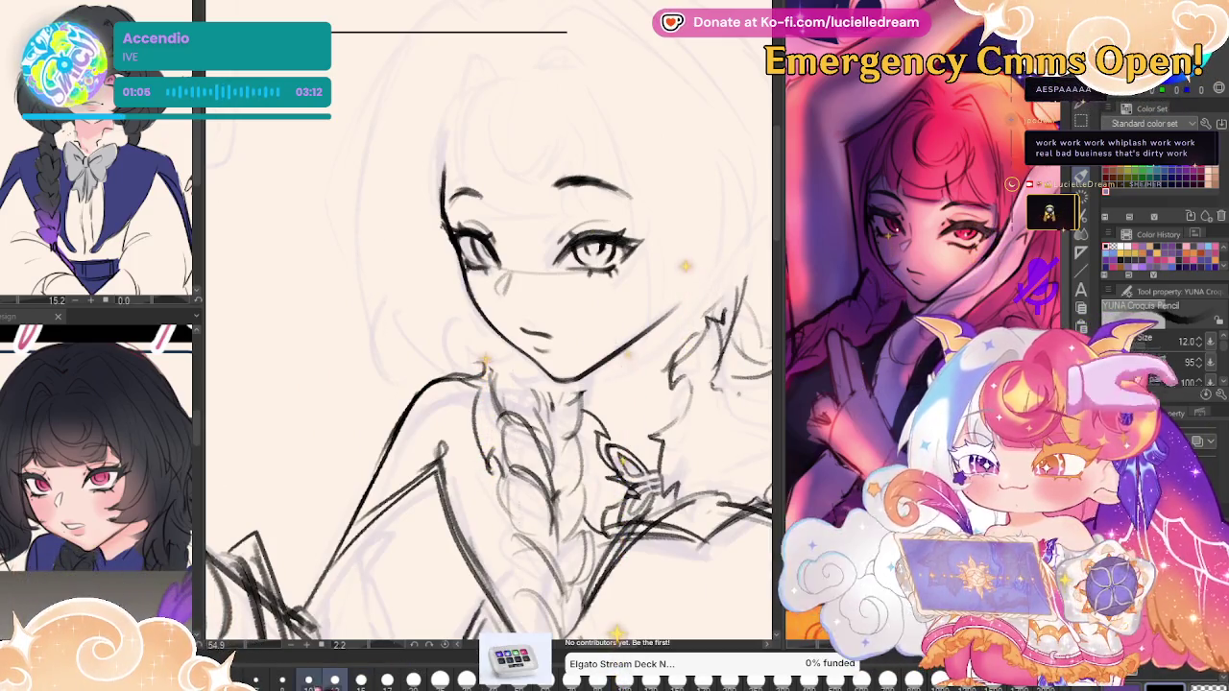
Darken the hair line beside the face, undo it, and sketch an ear on the head's side.
{"action": "left_click_drag", "start_coordinate": [677, 194], "coordinate": [606, 250]}
{"action": "mouse_move", "coordinate": [373, 223]}
{"action": "left_mouse_down"}
{"action": "mouse_move", "coordinate": [403, 156]}
{"action": "mouse_move", "coordinate": [566, 175]}
{"action": "mouse_move", "coordinate": [600, 315]}
{"action": "left_mouse_up"}
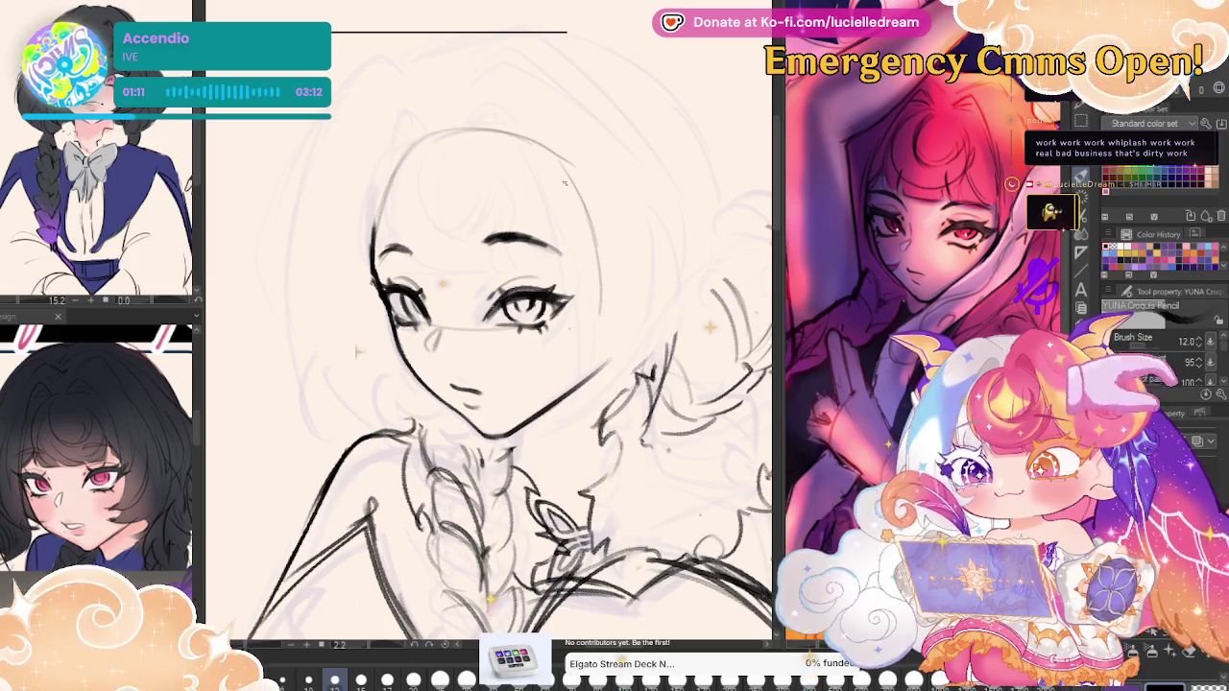
{"action": "key", "text": "ctrl+z"}
{"action": "key", "text": "ctrl+z"}
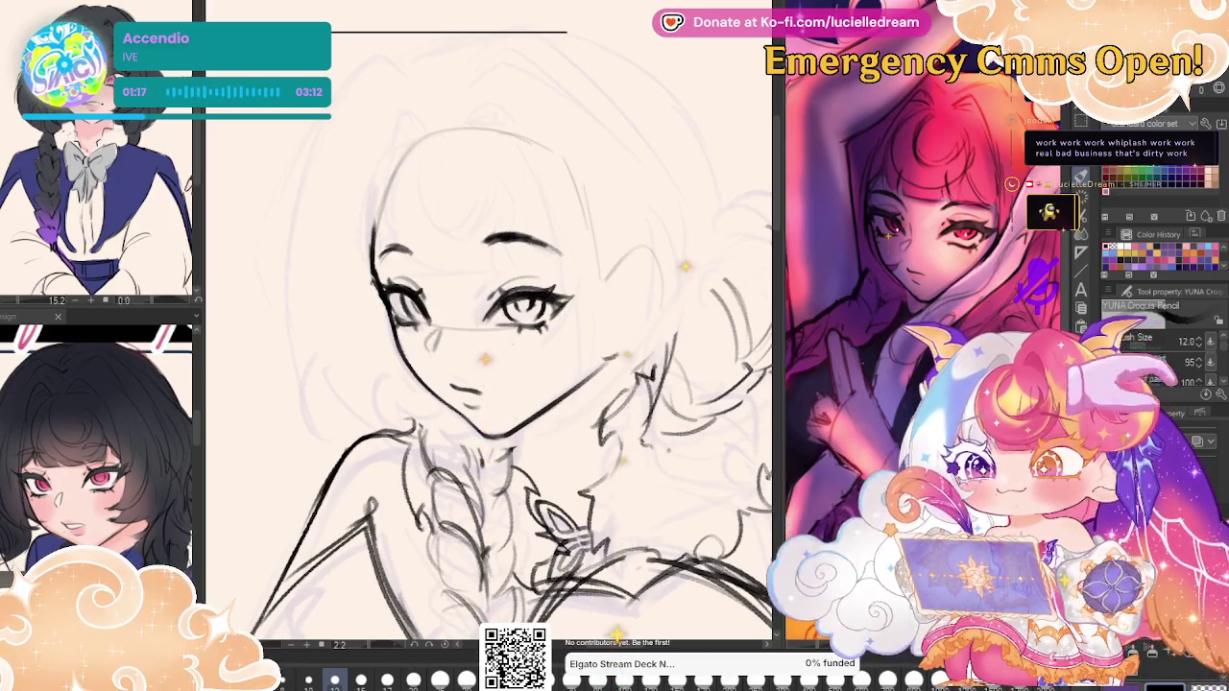
{"action": "left_click_drag", "start_coordinate": [649, 252], "coordinate": [654, 317]}
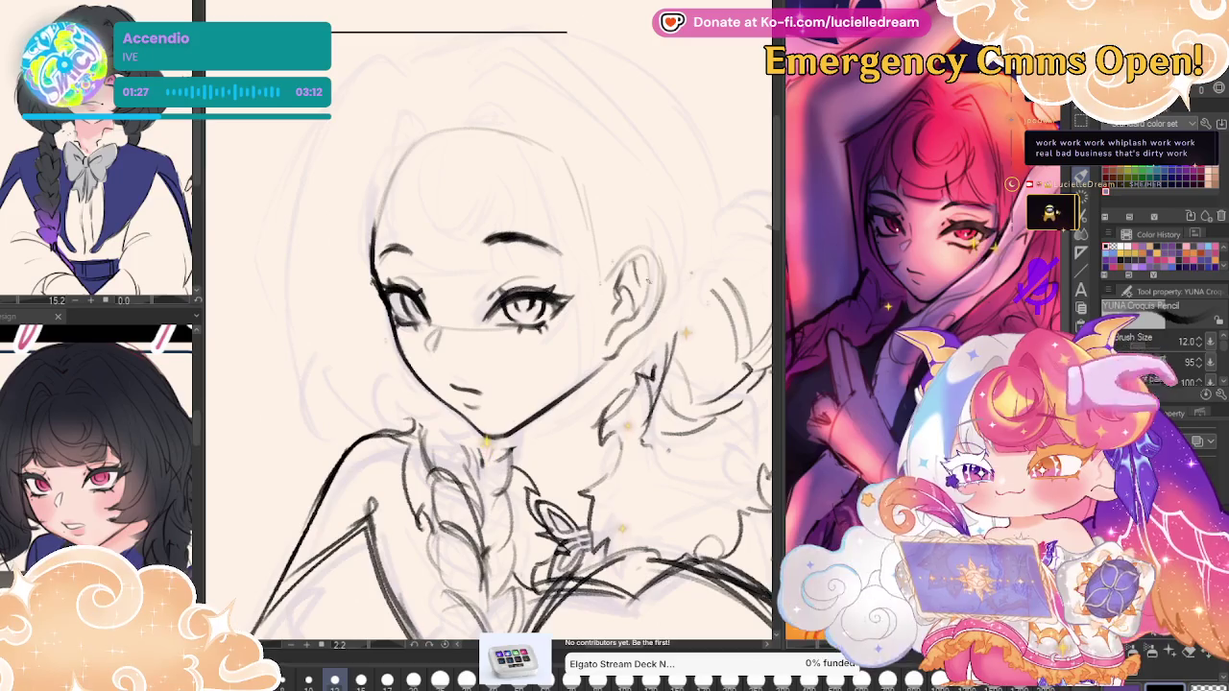
Draw straight-cut bangs across the forehead, then view the full figure mirrored.
{"action": "key", "text": "h"}
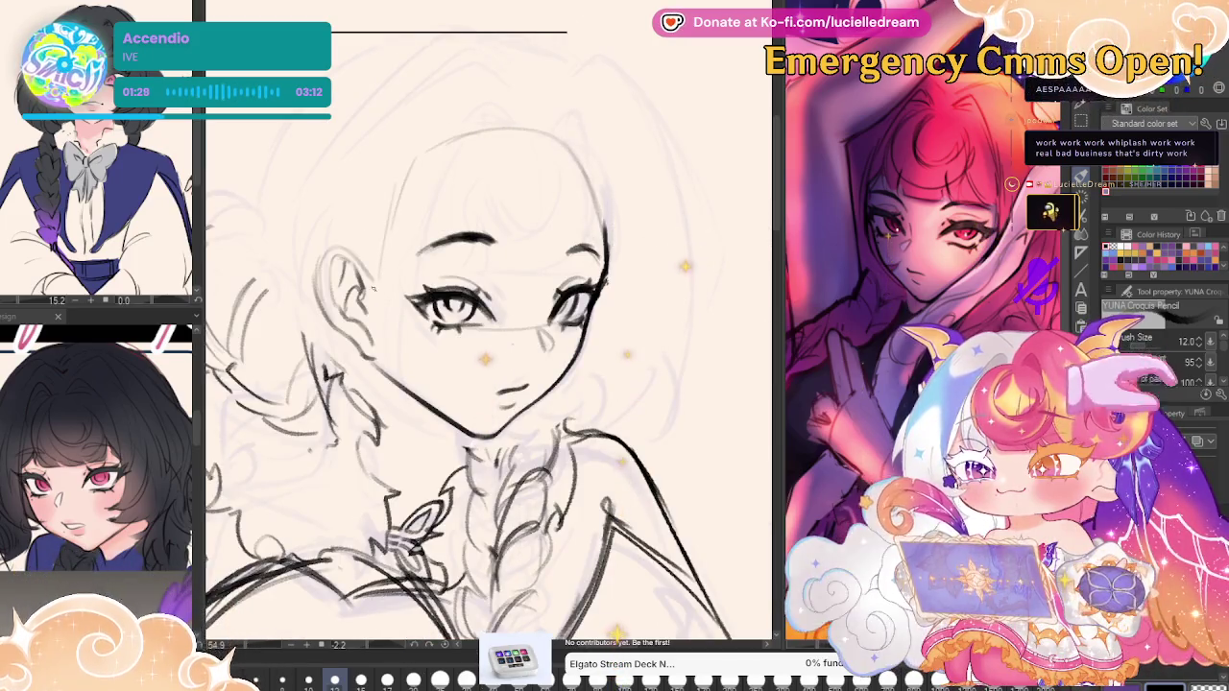
{"action": "key", "text": "h"}
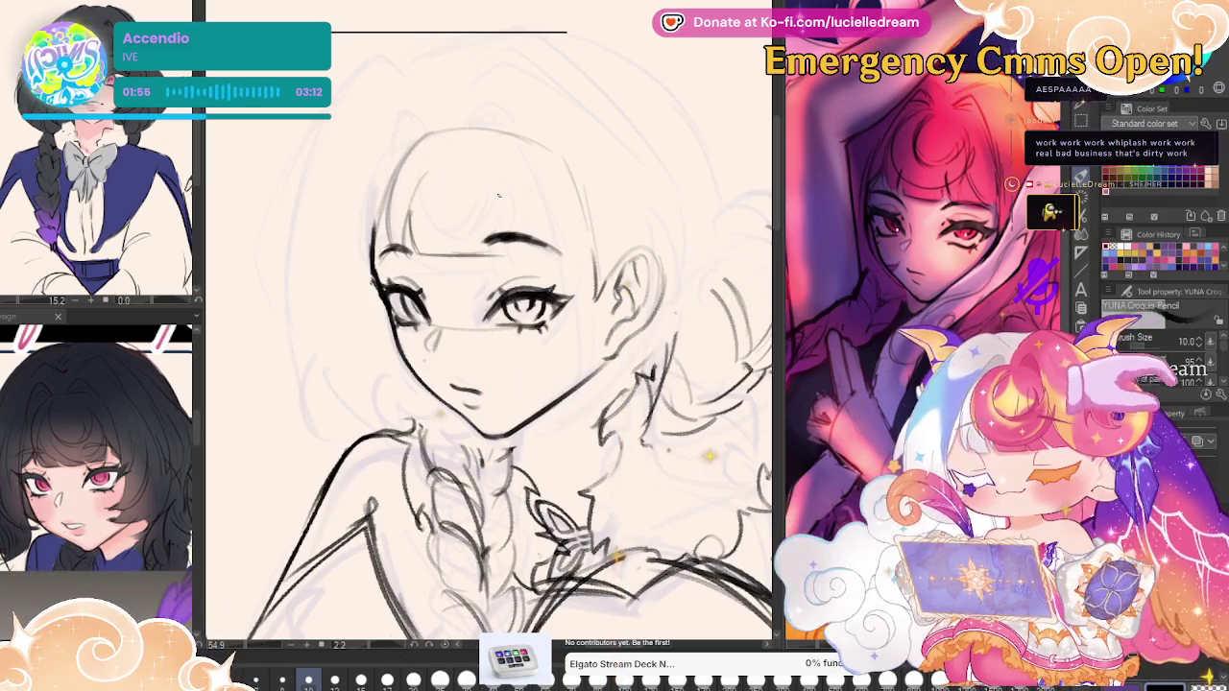
{"action": "left_click_drag", "start_coordinate": [528, 156], "coordinate": [533, 251]}
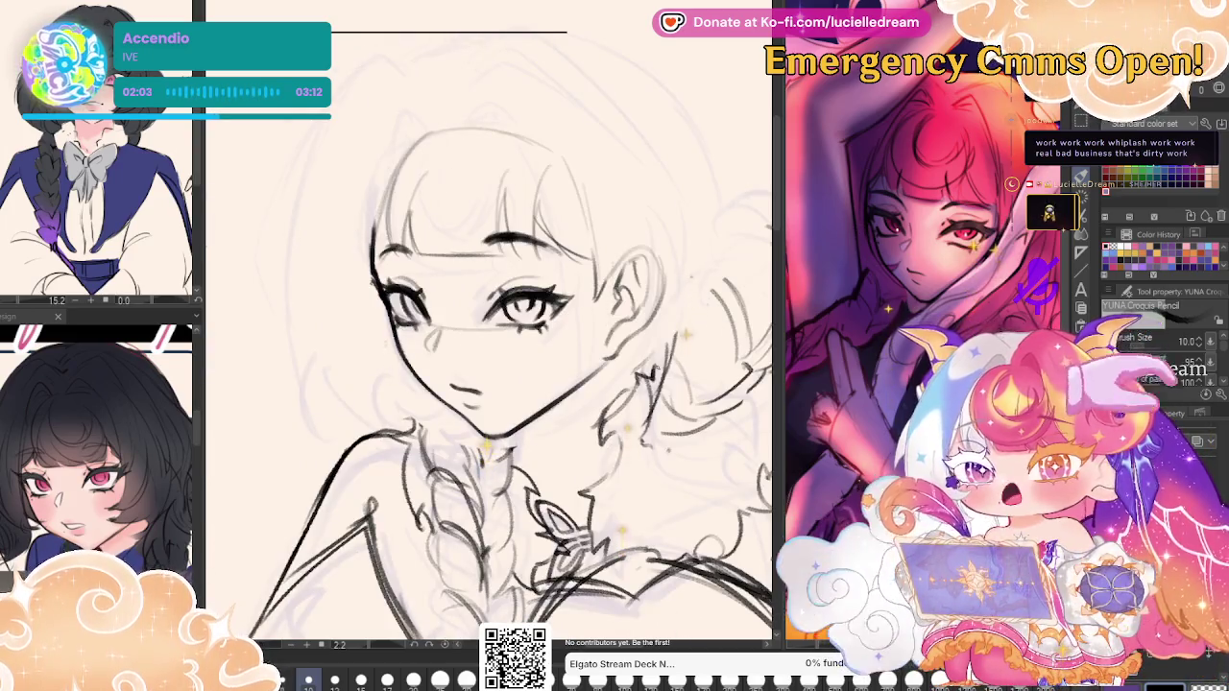
{"action": "scroll", "coordinate": [490, 384], "scroll_direction": "down", "scroll_amount": 5}
{"action": "scroll", "coordinate": [490, 384], "scroll_direction": "up", "scroll_amount": 2}
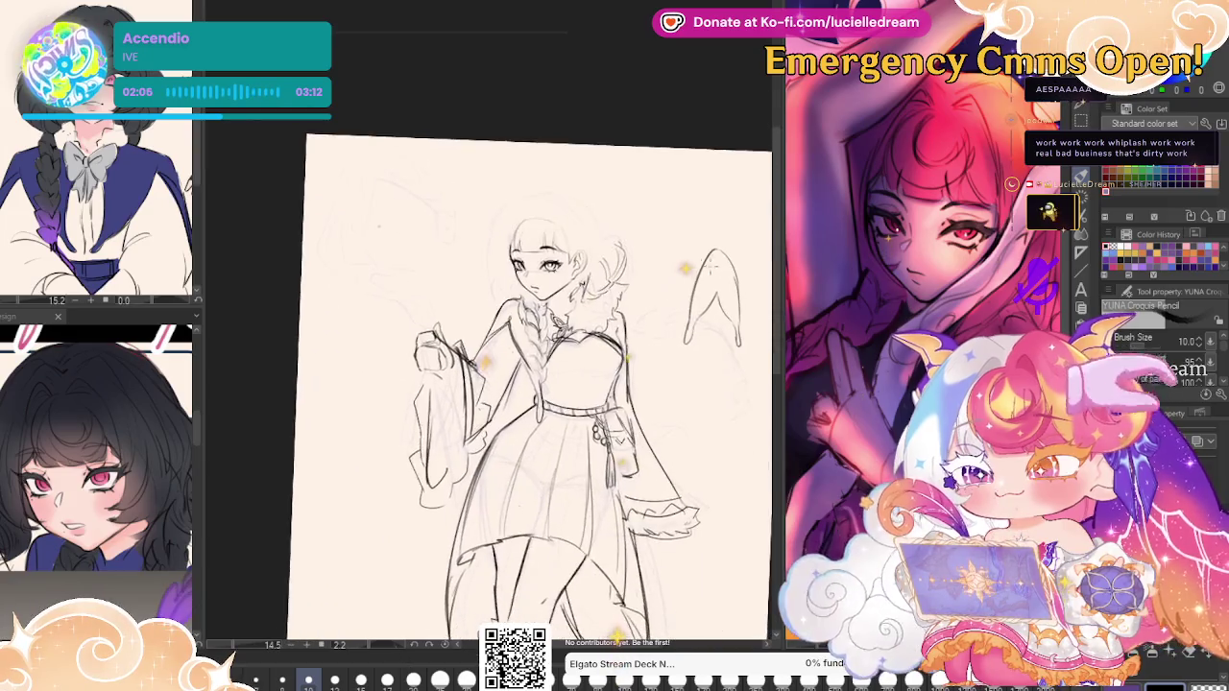
{"action": "key", "text": "h"}
{"action": "scroll", "coordinate": [738, 274], "scroll_direction": "up", "scroll_amount": 2}
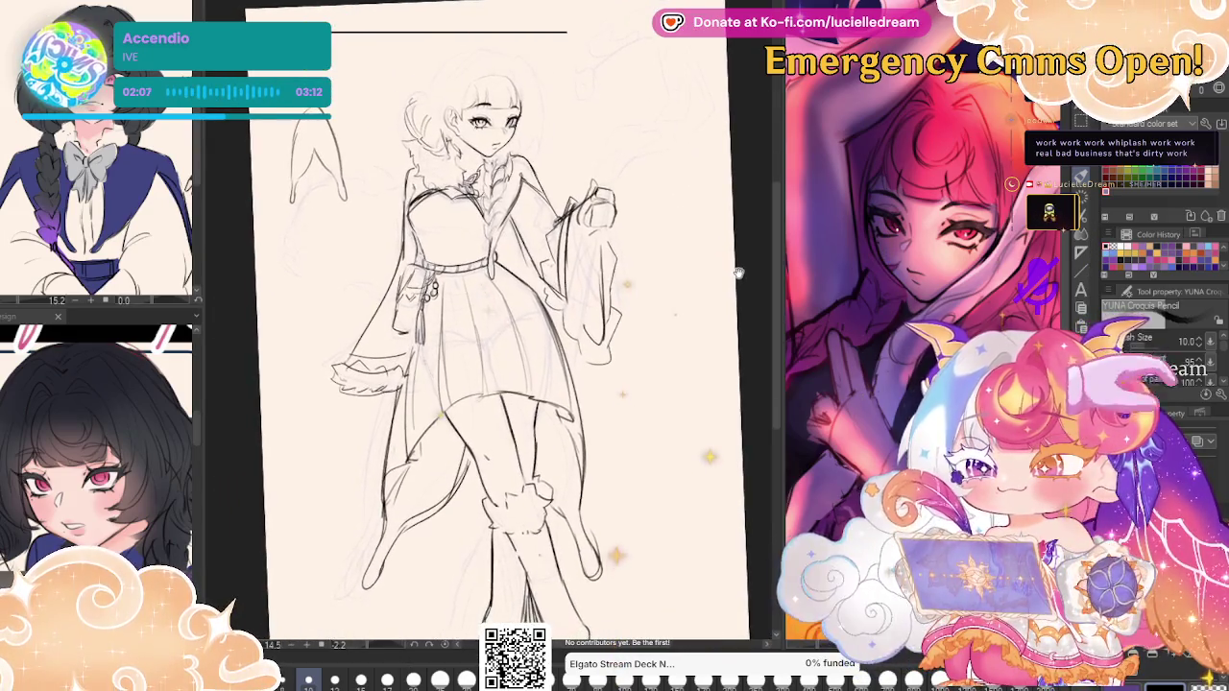
Rotate the face upright, mirror the view, and draw curled bang strokes atop the head.
{"action": "mouse_move", "coordinate": [737, 273]}
{"action": "left_mouse_down"}
{"action": "mouse_move", "coordinate": [747, 317]}
{"action": "mouse_move", "coordinate": [383, 278]}
{"action": "left_mouse_up"}
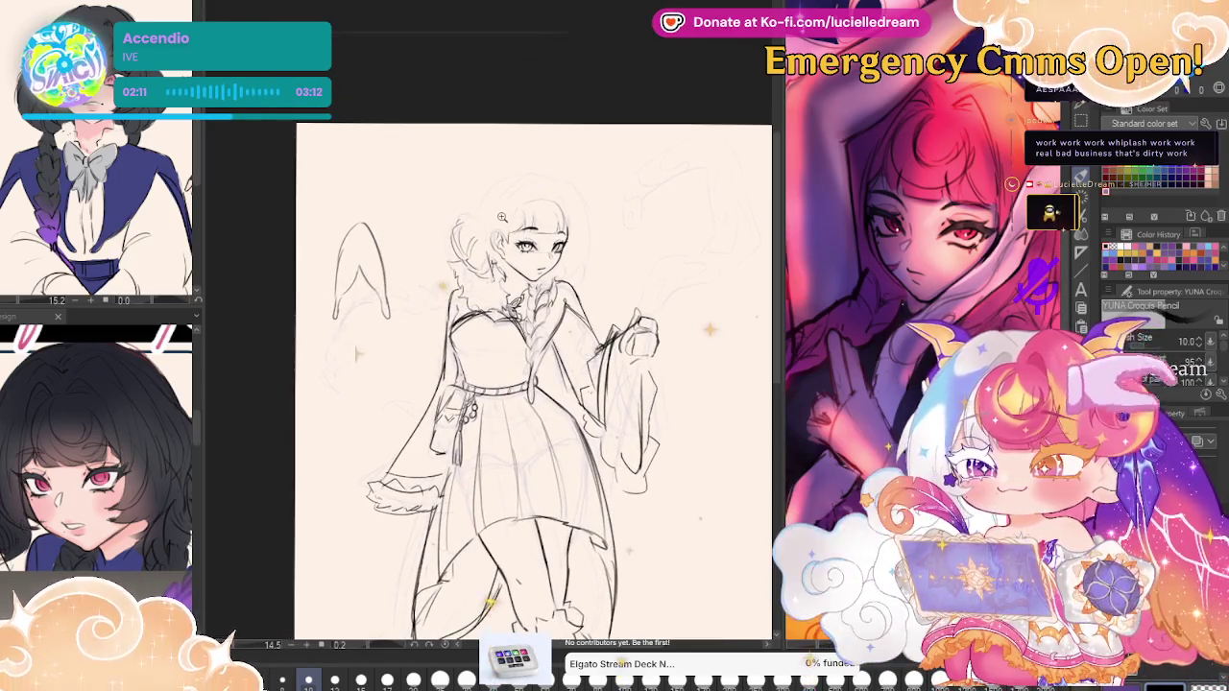
{"action": "scroll", "coordinate": [501, 217], "scroll_direction": "up", "scroll_amount": 5}
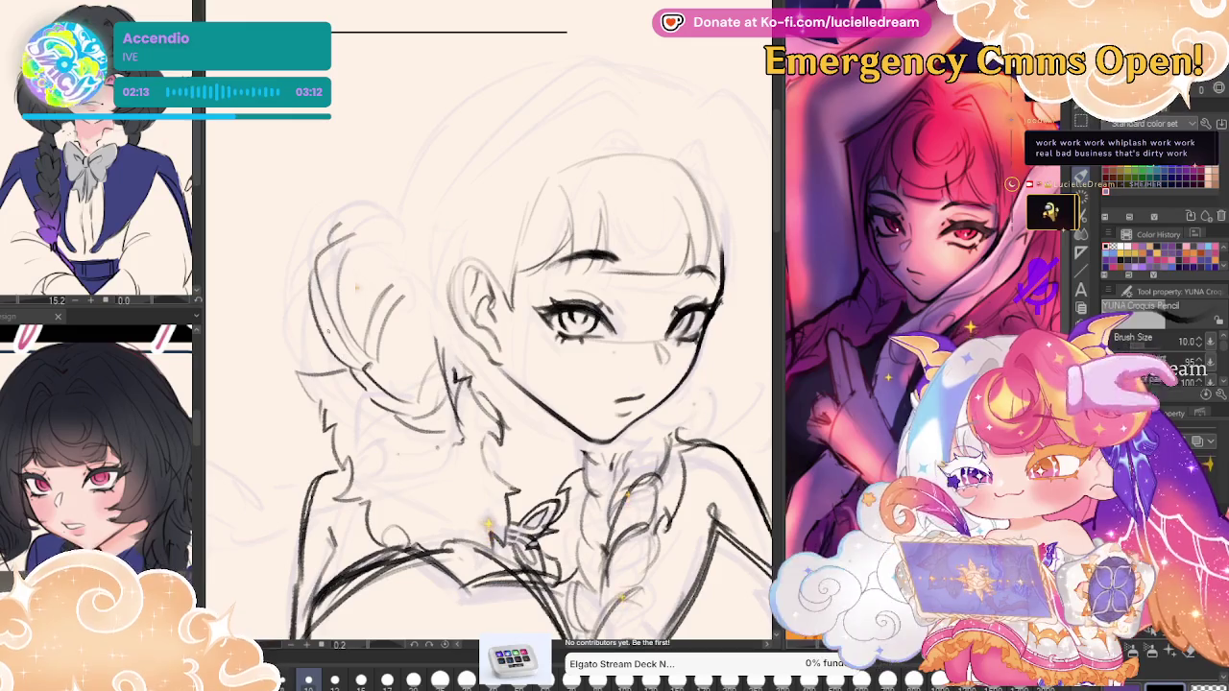
{"action": "left_click_drag", "start_coordinate": [685, 208], "coordinate": [380, 256]}
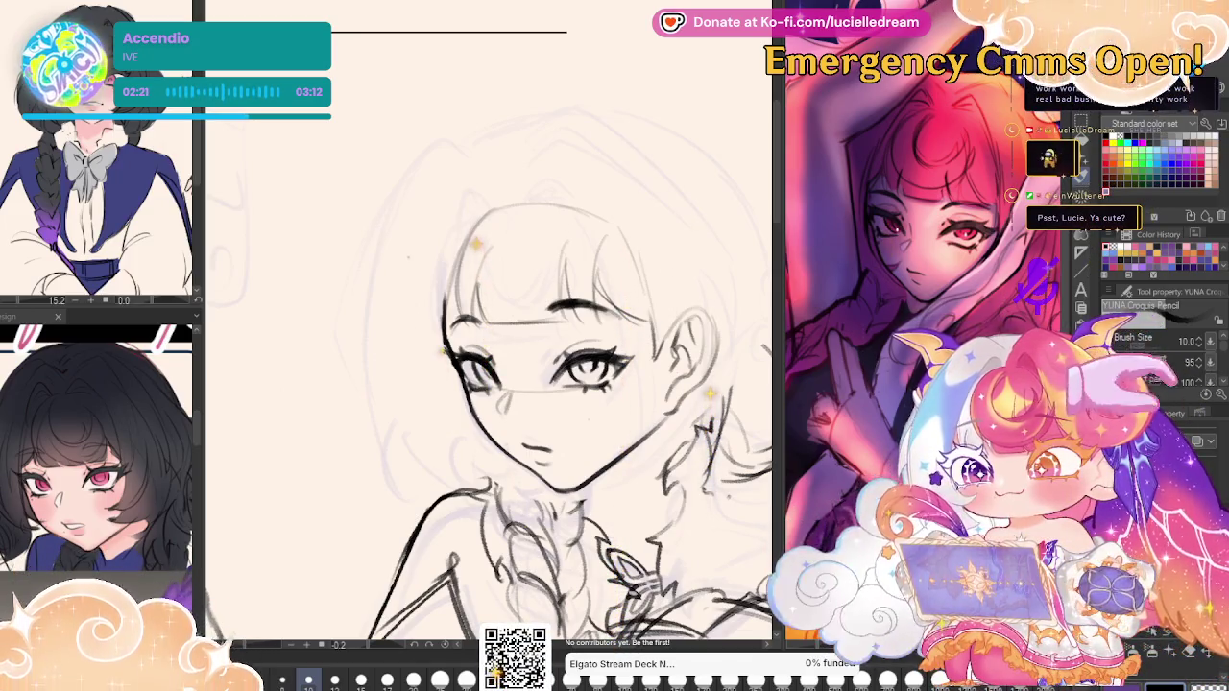
{"action": "key", "text": "h"}
{"action": "left_click_drag", "start_coordinate": [452, 206], "coordinate": [415, 288]}
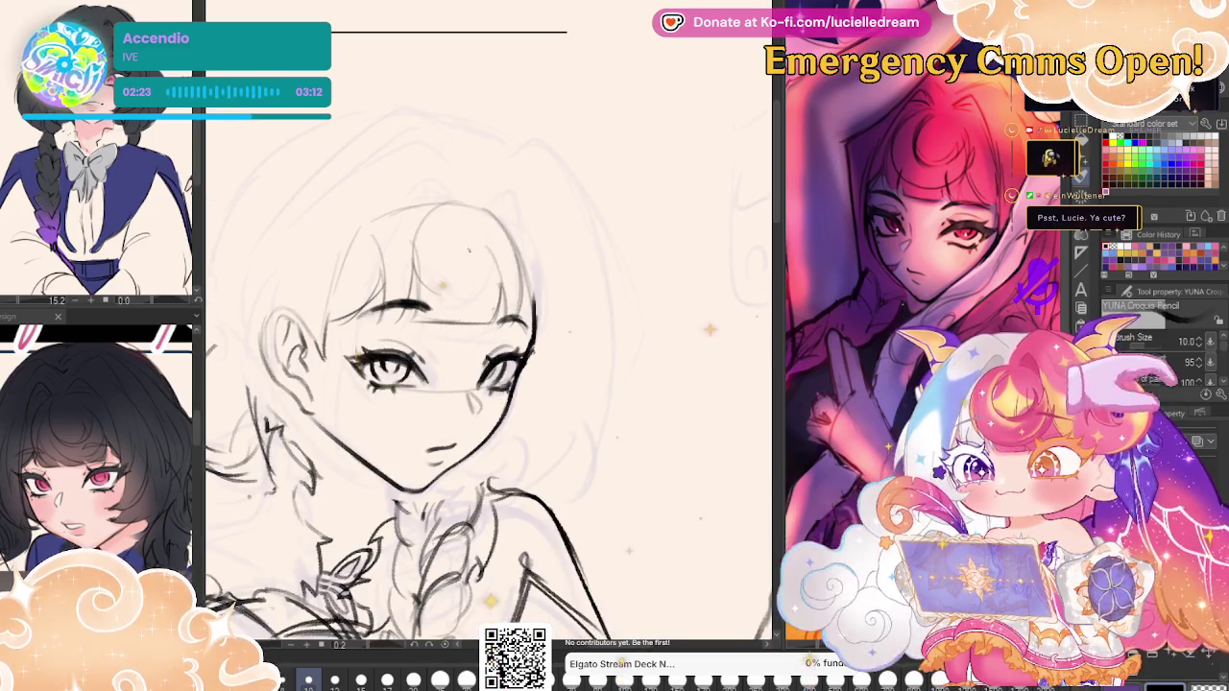
{"action": "left_click_drag", "start_coordinate": [480, 256], "coordinate": [465, 224]}
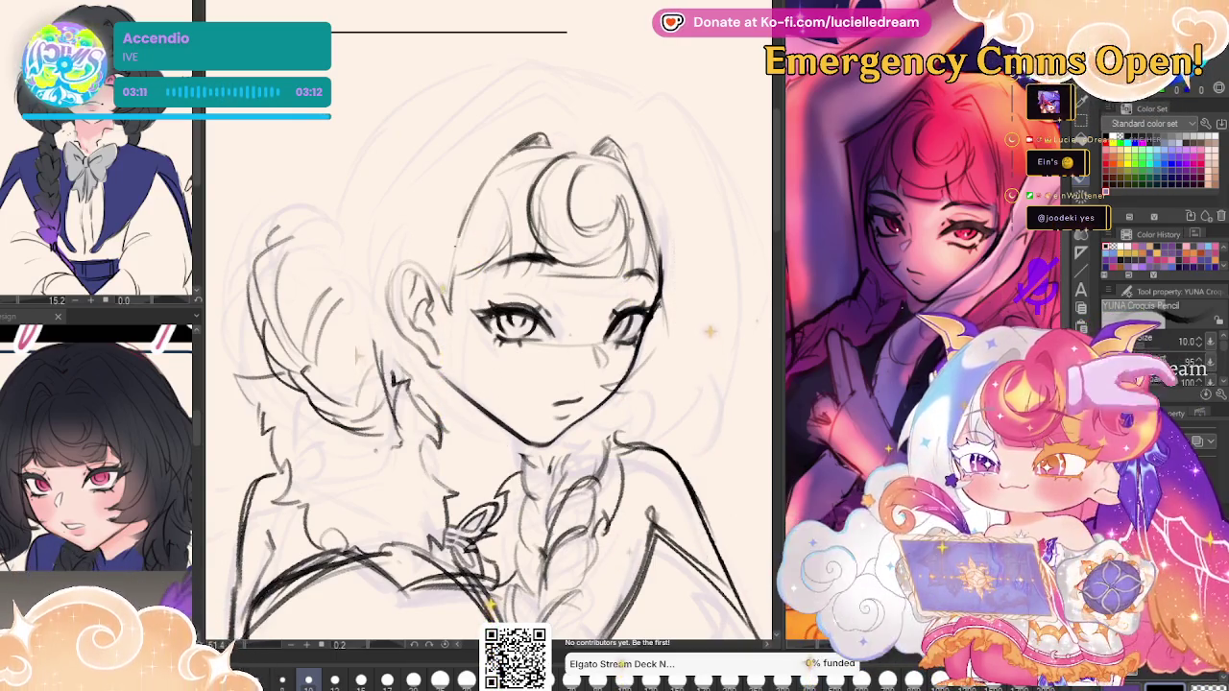
Draw the face's left contour and try a curve above the head, undoing both attempts.
{"action": "left_click_drag", "start_coordinate": [464, 219], "coordinate": [442, 343]}
{"action": "left_click_drag", "start_coordinate": [459, 240], "coordinate": [485, 413]}
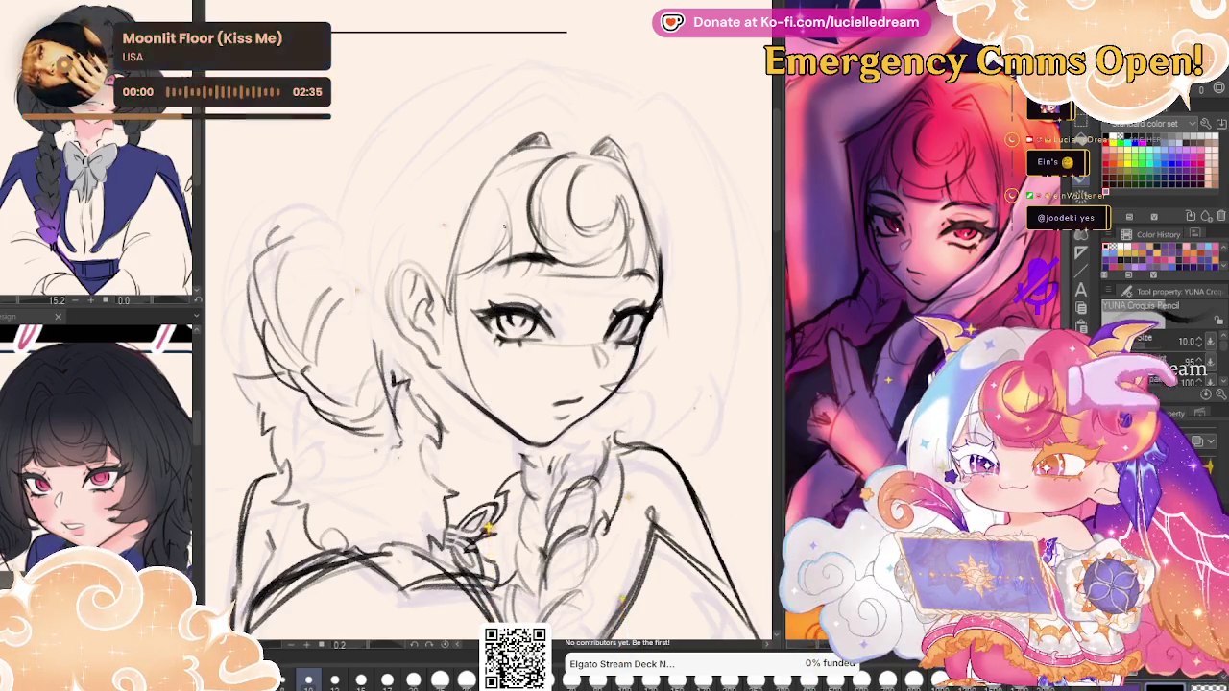
{"action": "key", "text": "h"}
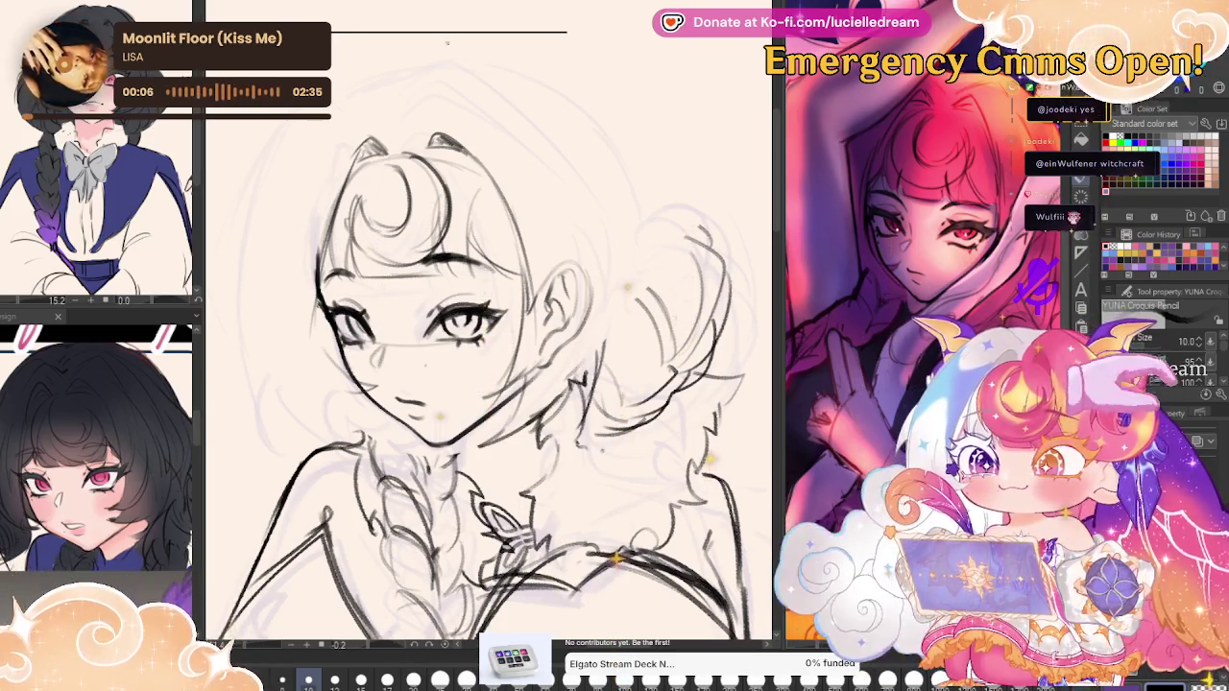
{"action": "left_click_drag", "start_coordinate": [437, 101], "coordinate": [518, 115]}
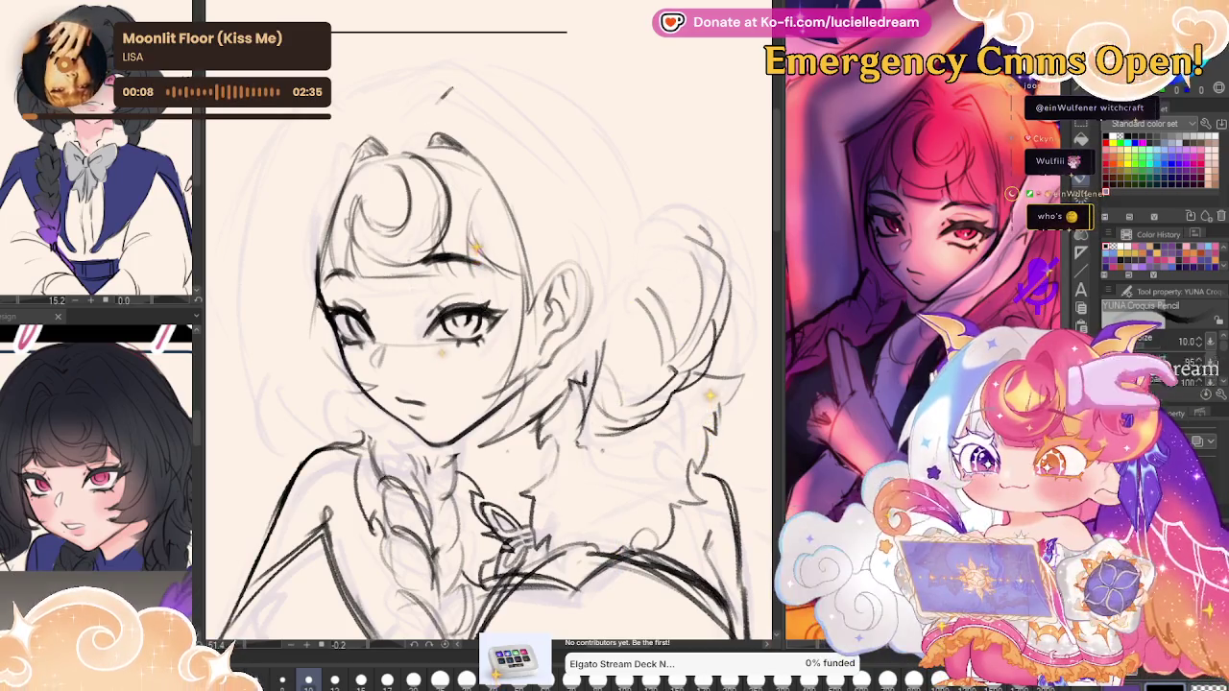
{"action": "key", "text": "ctrl+z"}
{"action": "mouse_move", "coordinate": [437, 98]}
{"action": "left_mouse_down"}
{"action": "mouse_move", "coordinate": [508, 99]}
{"action": "mouse_move", "coordinate": [526, 135]}
{"action": "left_mouse_up"}
{"action": "key", "text": "ctrl+z"}
{"action": "key", "text": "ctrl+z"}
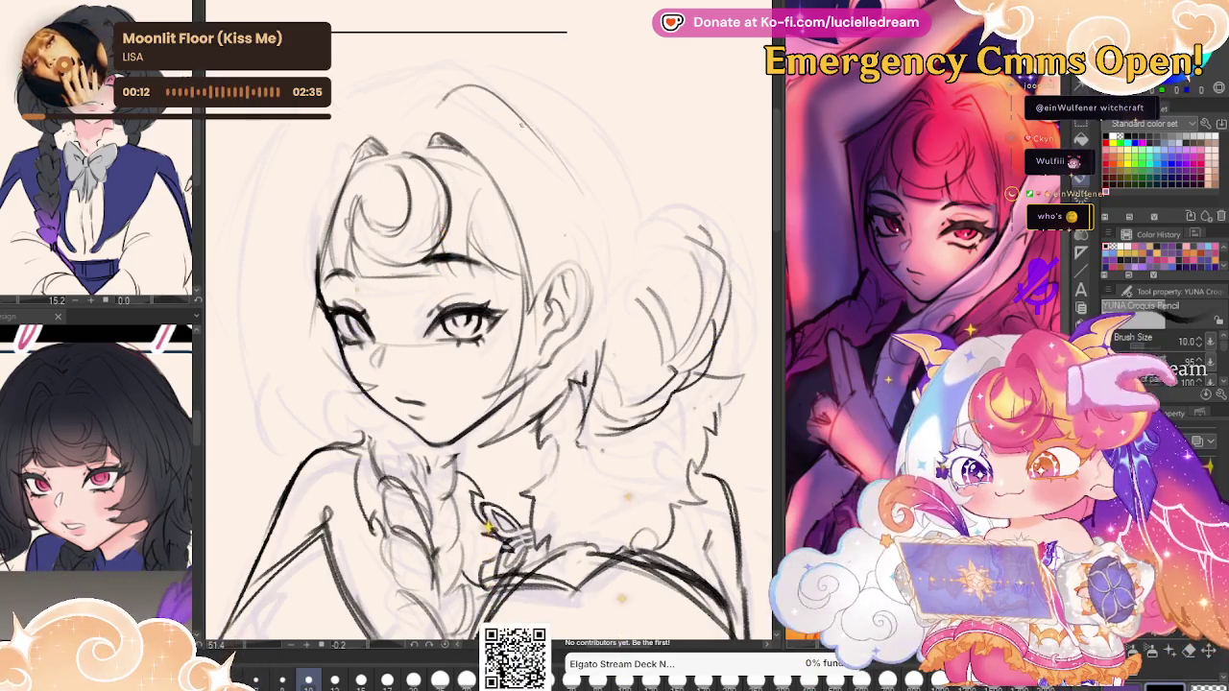
{"action": "key", "text": "h"}
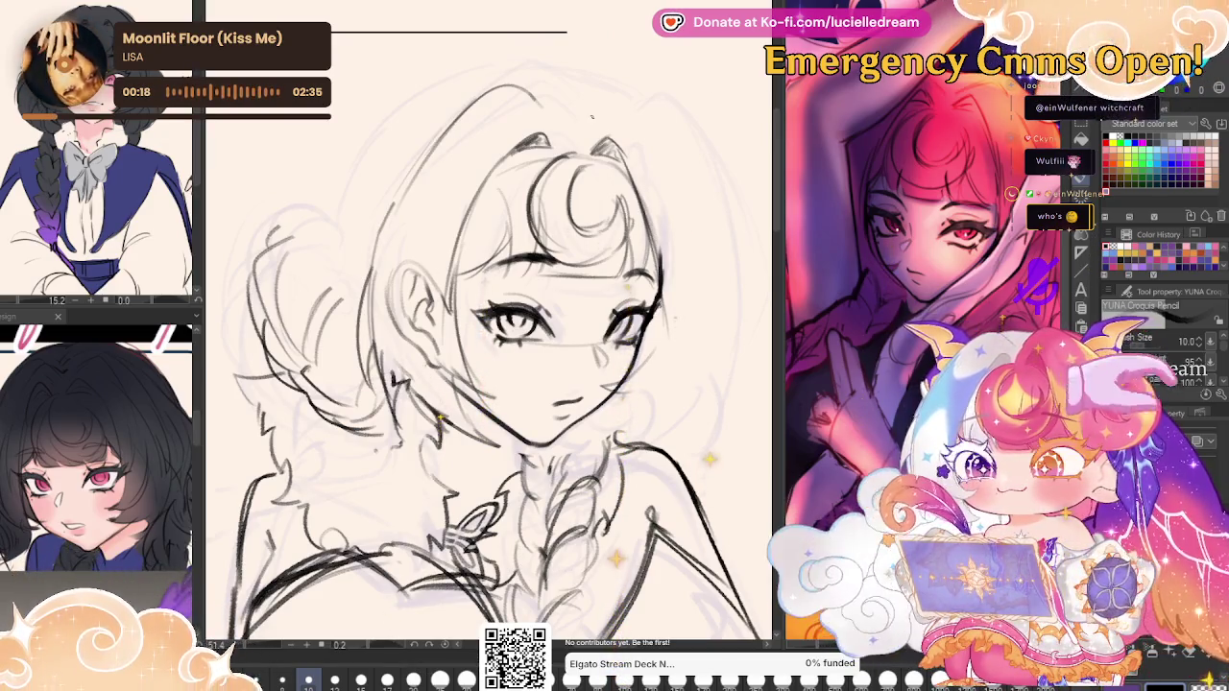
Extend the hair outline down the right side of the face, mirroring the view to check.
{"action": "left_click_drag", "start_coordinate": [641, 114], "coordinate": [695, 222]}
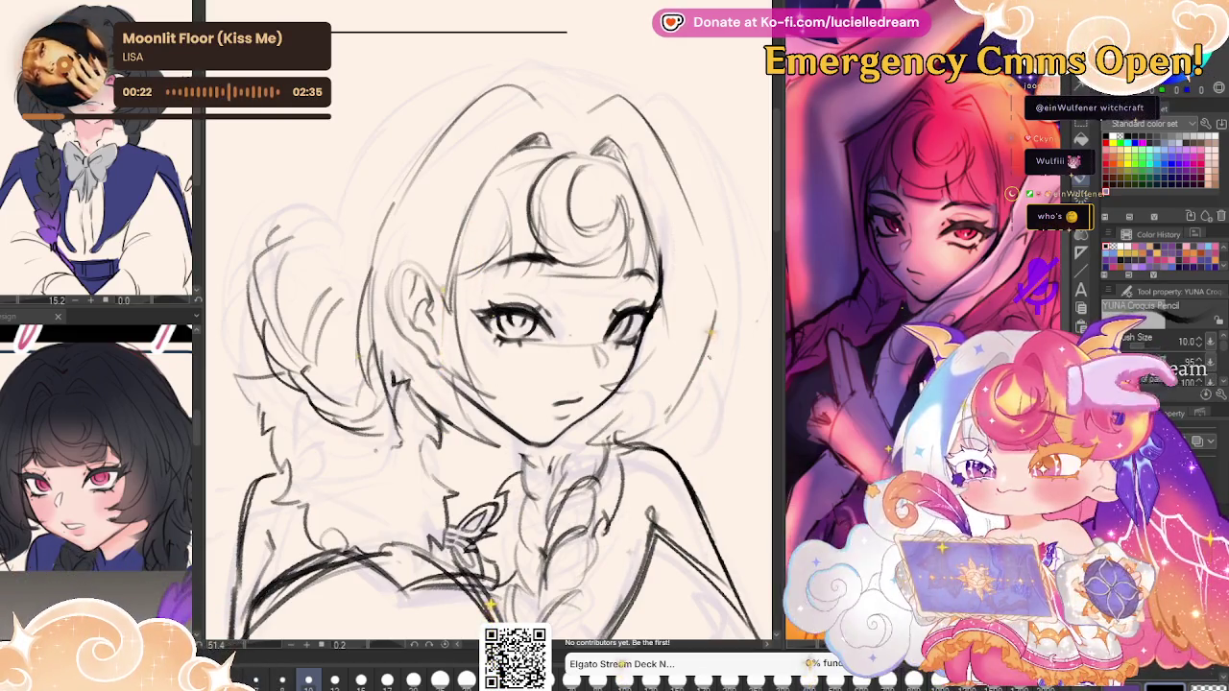
{"action": "key", "text": "h"}
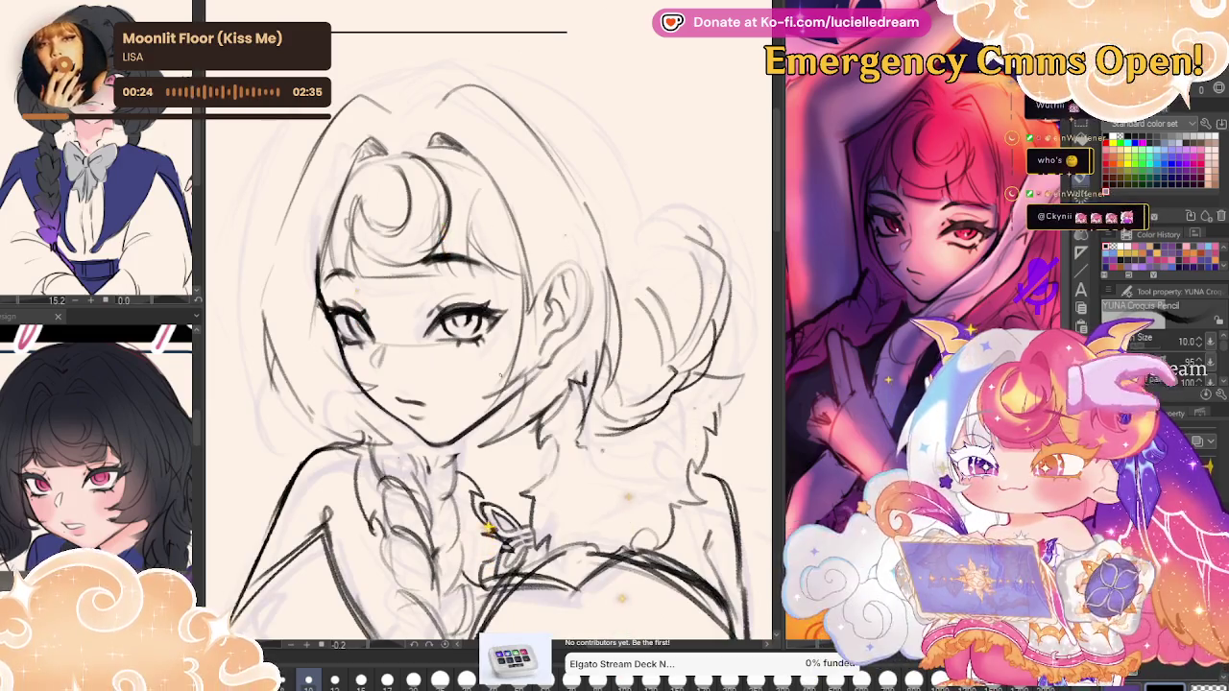
{"action": "key", "text": "h"}
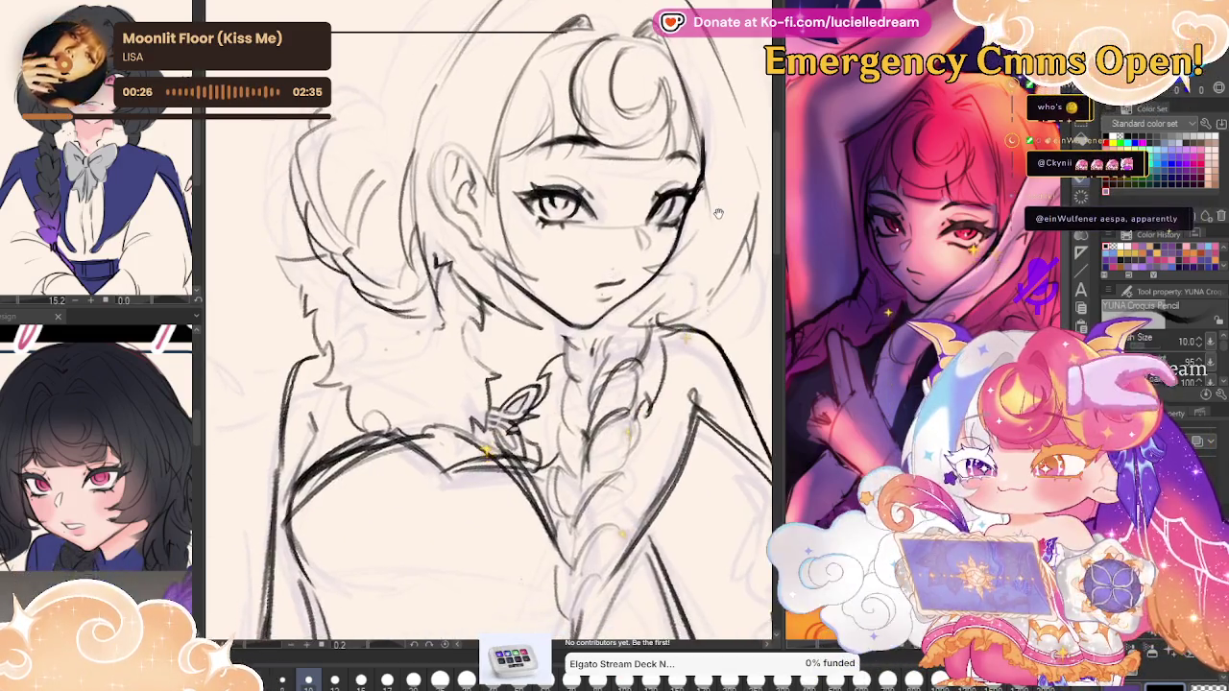
{"action": "left_click_drag", "start_coordinate": [718, 209], "coordinate": [728, 179]}
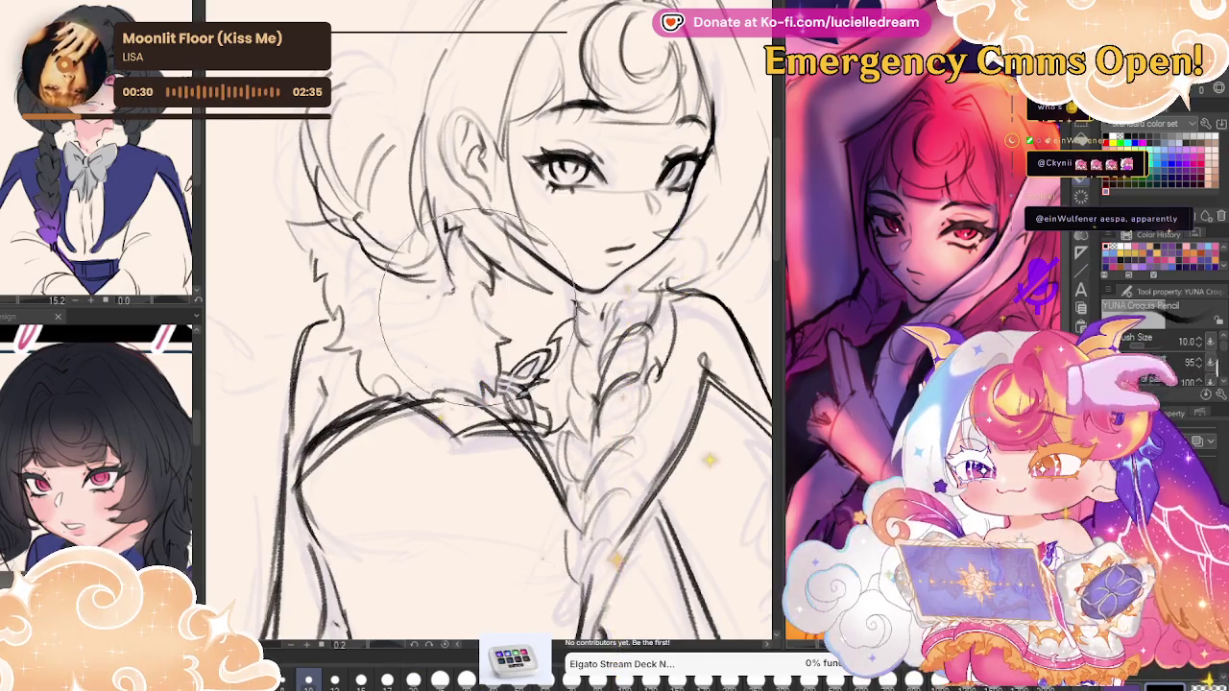
{"action": "left_click_drag", "start_coordinate": [461, 257], "coordinate": [480, 280]}
{"action": "key", "text": "h"}
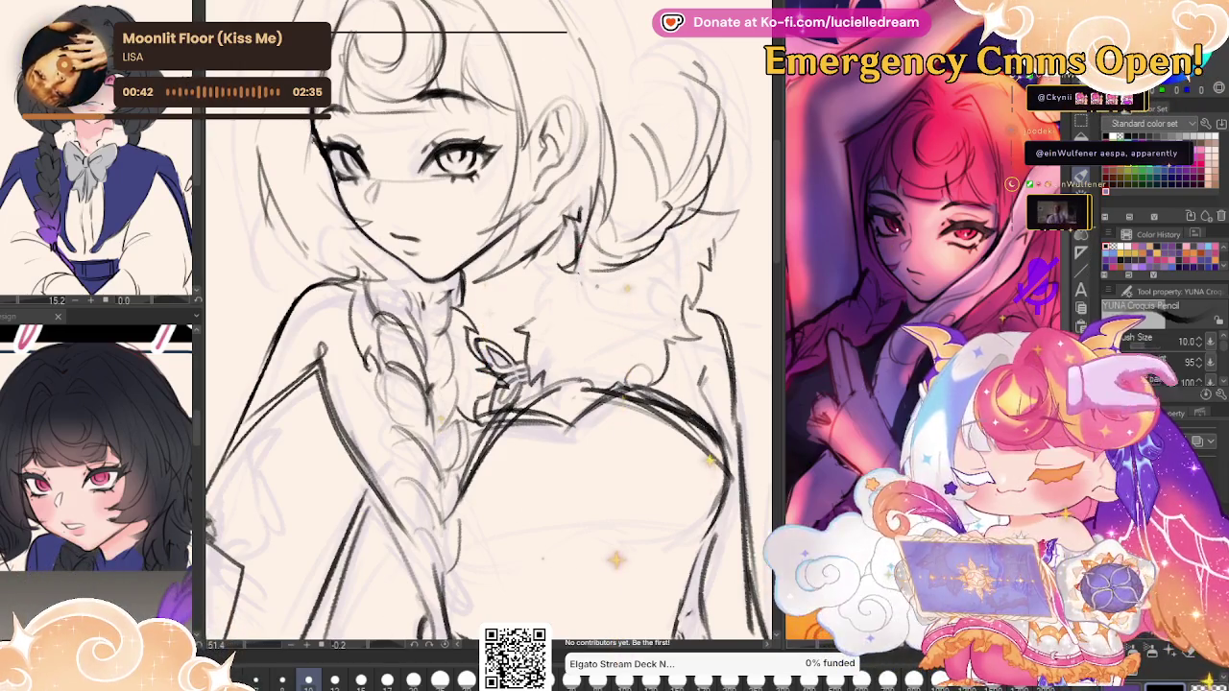
{"action": "key", "text": "h"}
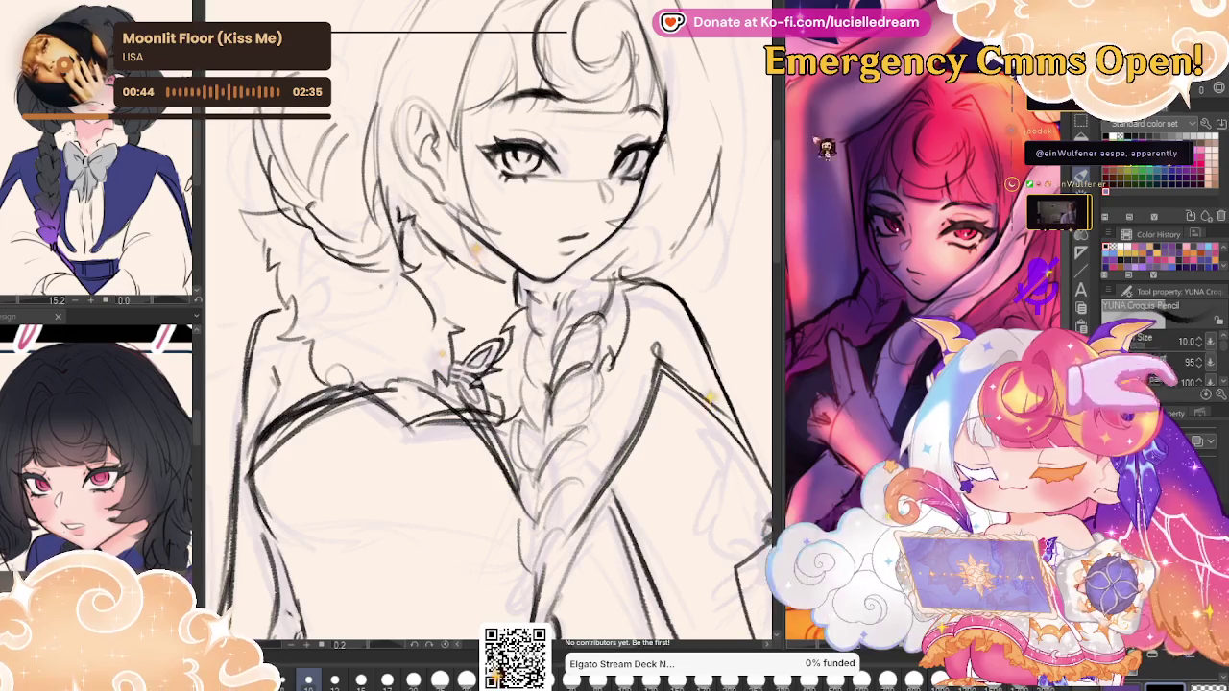
Shift the chest lines around the brooch with a lasso Scale/Rotate transform, then deselect.
{"action": "key", "text": "m"}
{"action": "key", "text": "h"}
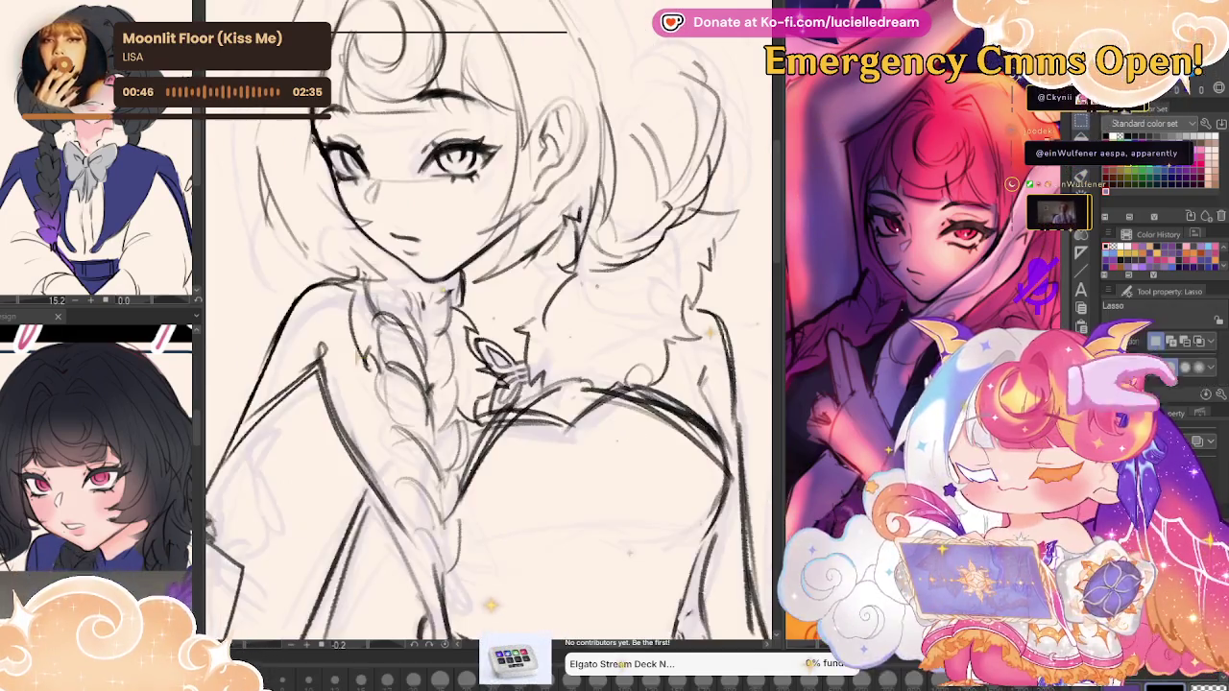
{"action": "left_click_drag", "start_coordinate": [547, 301], "coordinate": [642, 313]}
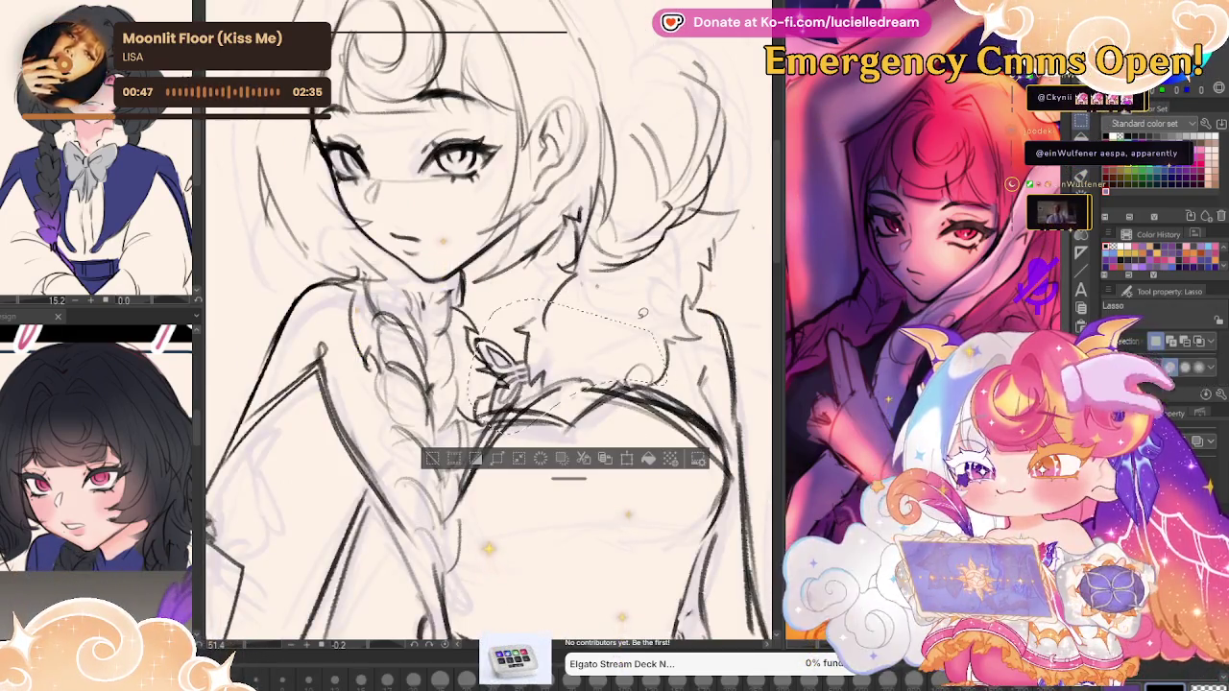
{"action": "left_click", "coordinate": [645, 460]}
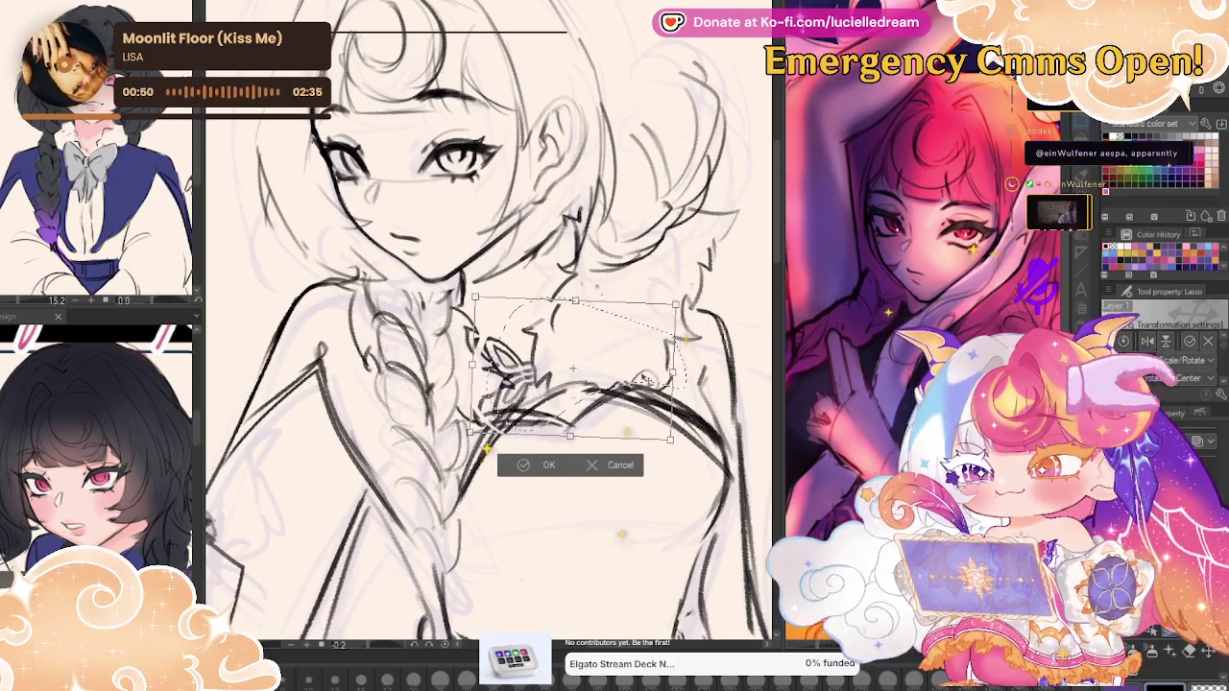
{"action": "left_click", "coordinate": [548, 465]}
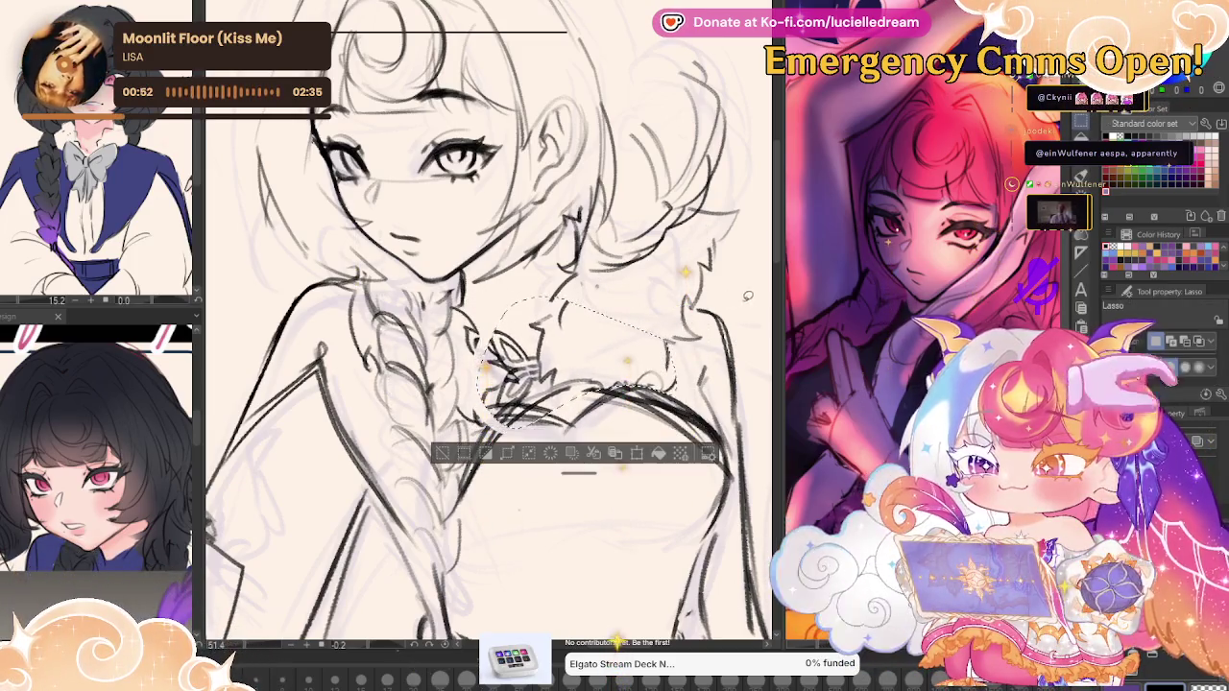
{"action": "key", "text": "ctrl+d"}
{"action": "key", "text": "h"}
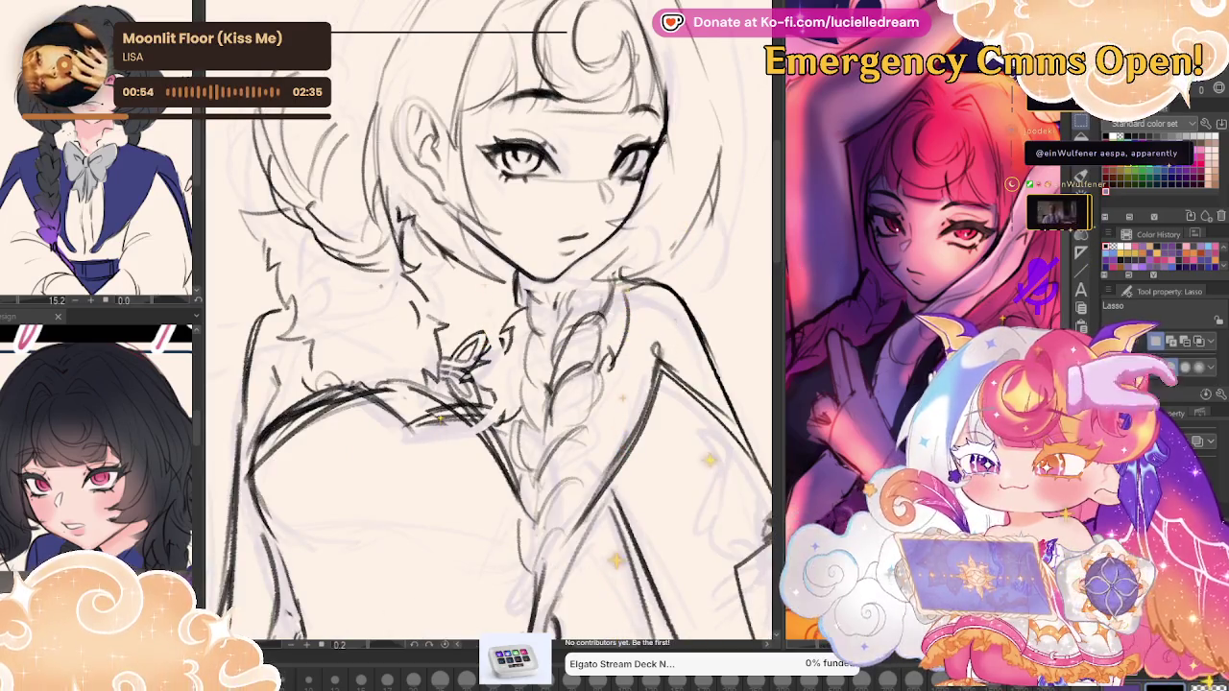
{"action": "key", "text": "p"}
{"action": "key", "text": "h"}
{"action": "left_click_drag", "start_coordinate": [537, 308], "coordinate": [605, 504]}
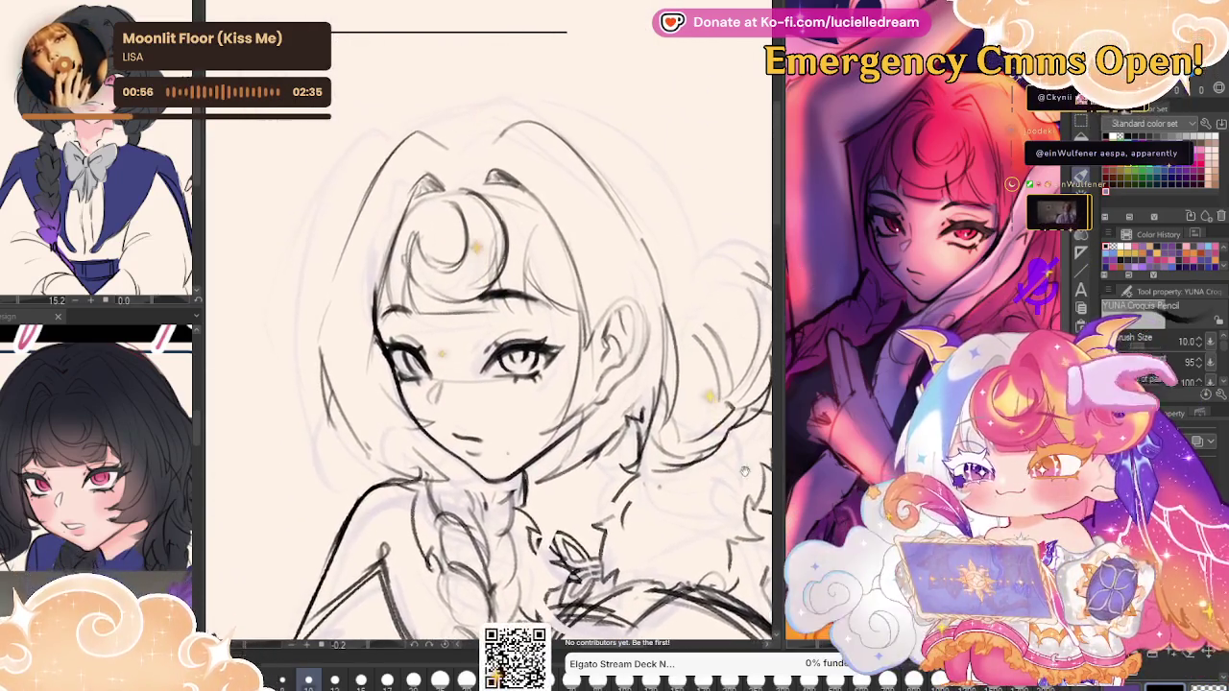
Draw a line across the top of the head and erase to lighten the brow lines.
{"action": "left_click_drag", "start_coordinate": [429, 132], "coordinate": [561, 123]}
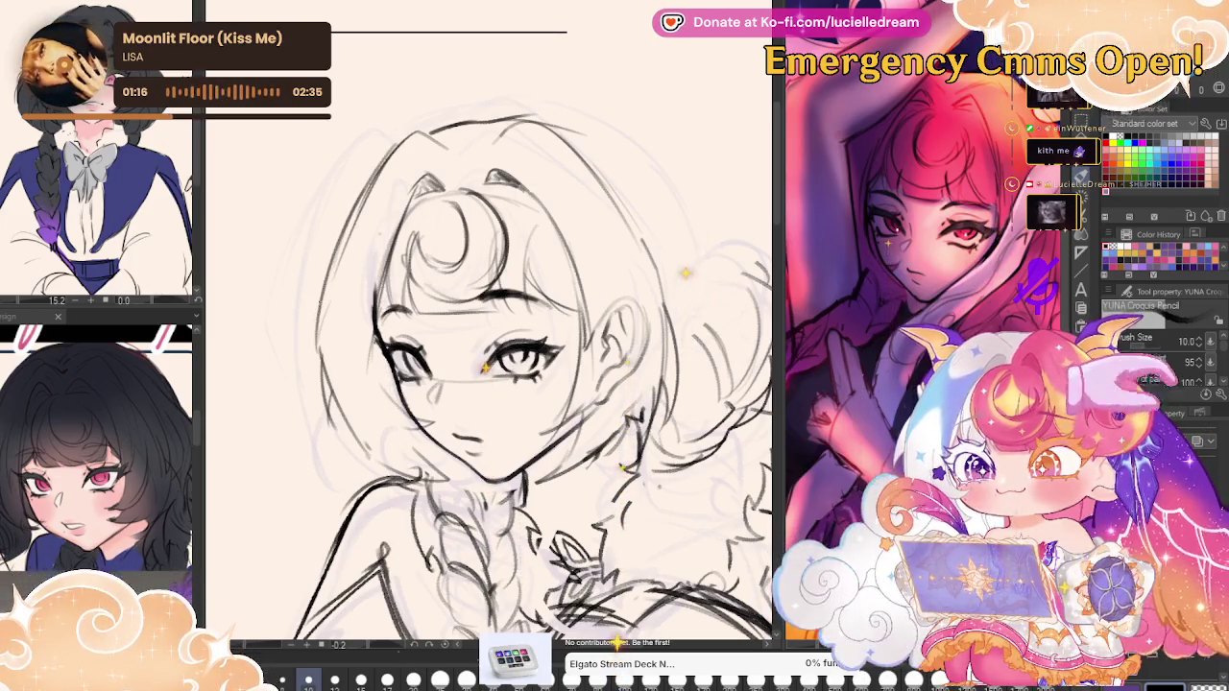
{"action": "left_click_drag", "start_coordinate": [151, 506], "coordinate": [166, 485]}
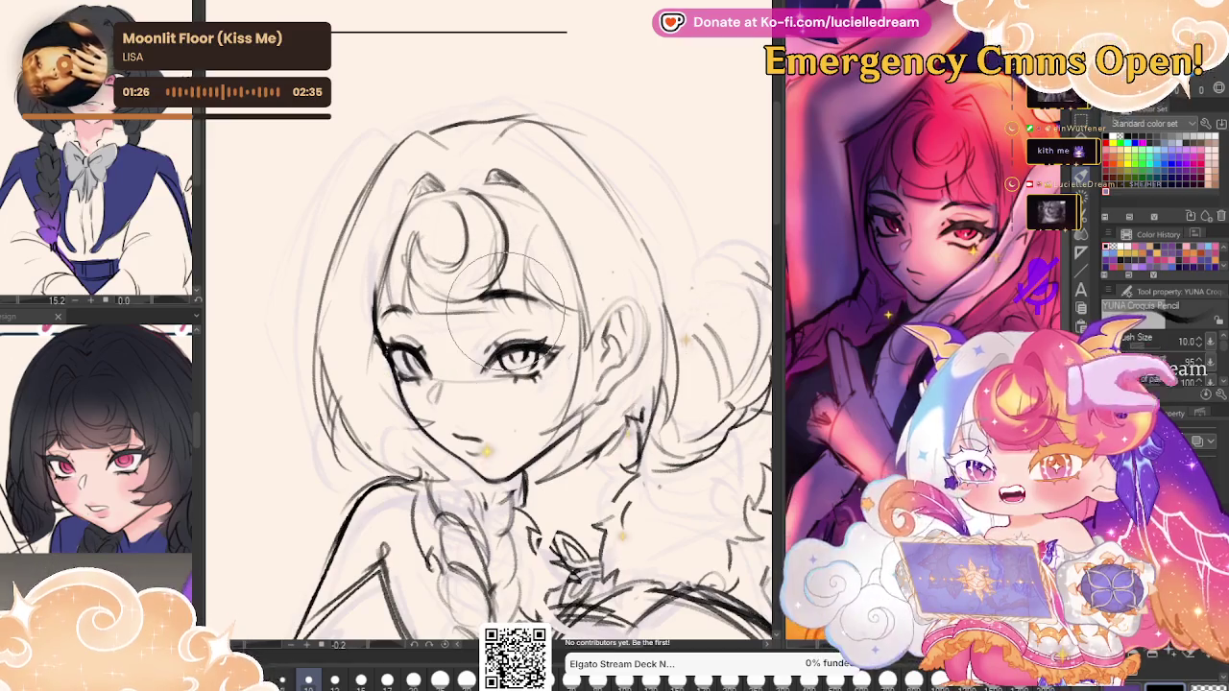
{"action": "mouse_move", "coordinate": [485, 303]}
{"action": "left_mouse_down"}
{"action": "mouse_move", "coordinate": [552, 305]}
{"action": "mouse_move", "coordinate": [424, 318]}
{"action": "left_mouse_up"}
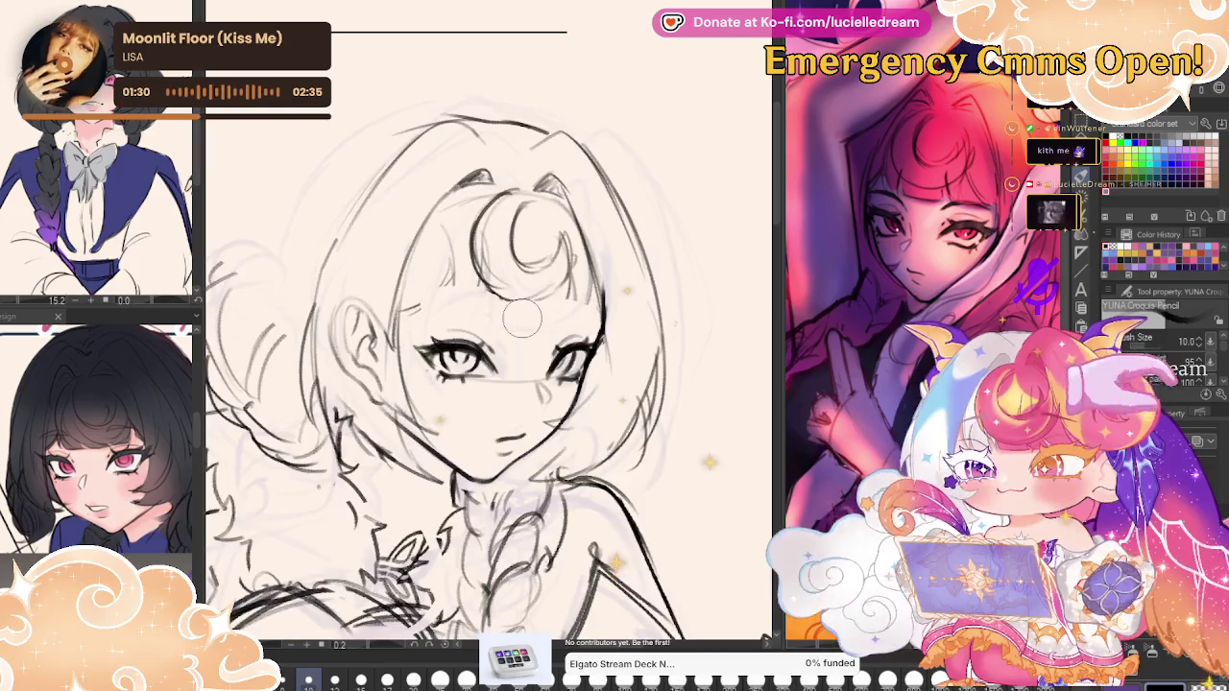
{"action": "key", "text": "h"}
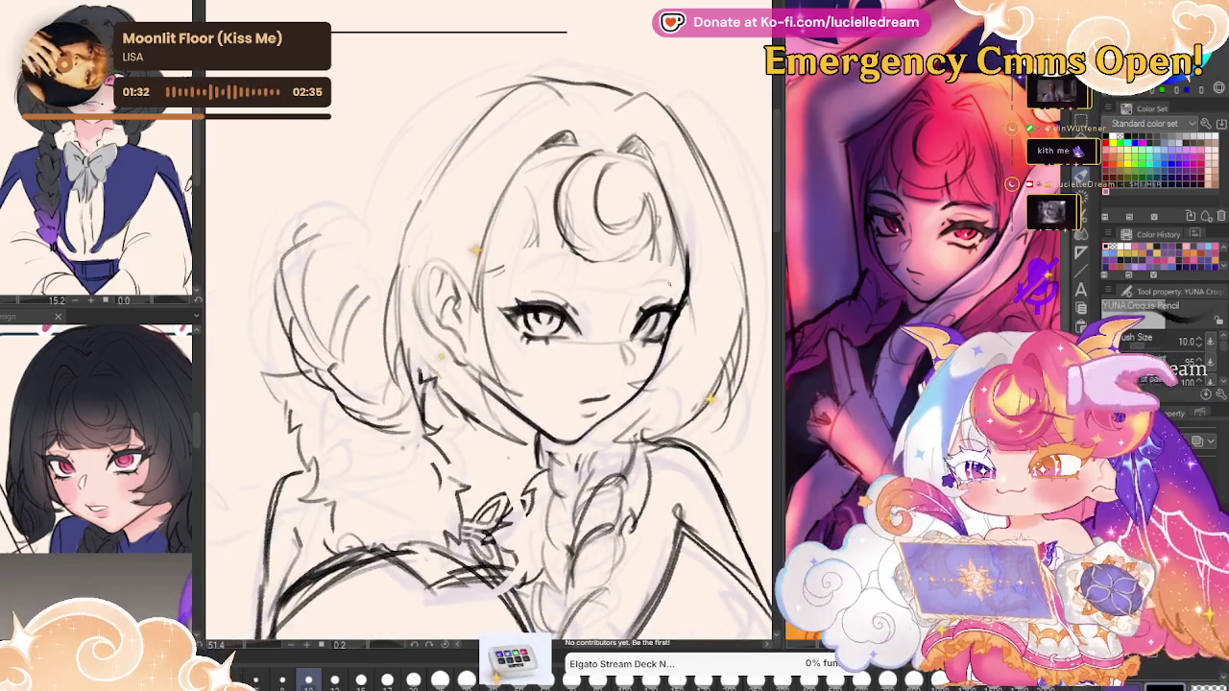